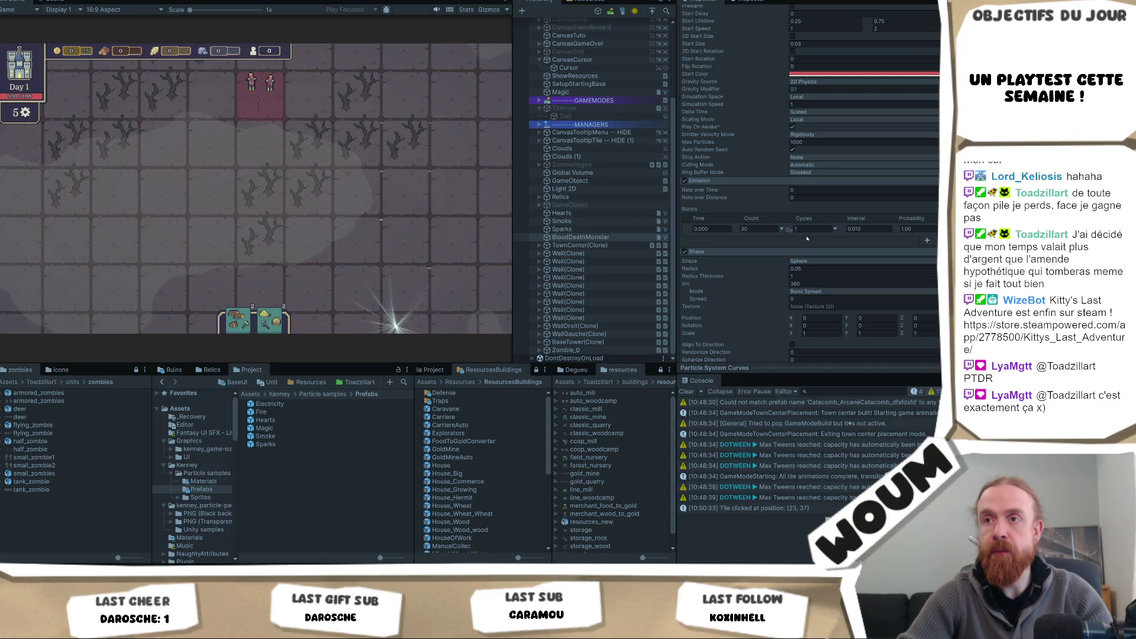
# Step: Set the Particle System's maximum Start Speed to 1.25
pyautogui.scroll(3, 837, 194)
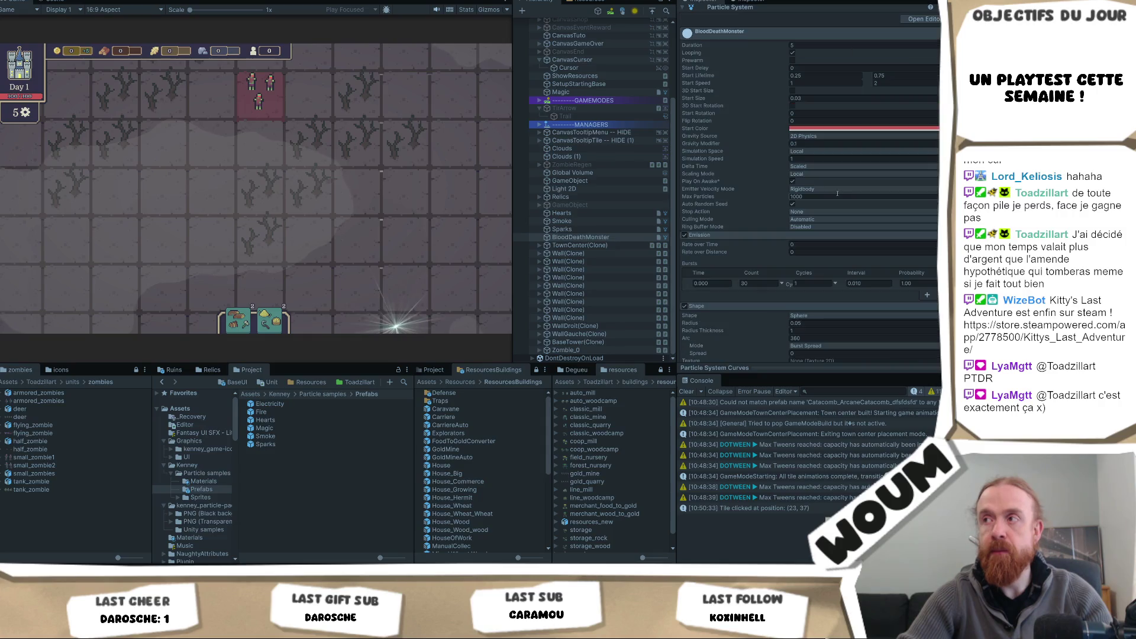
pyautogui.scroll(3, 838, 194)
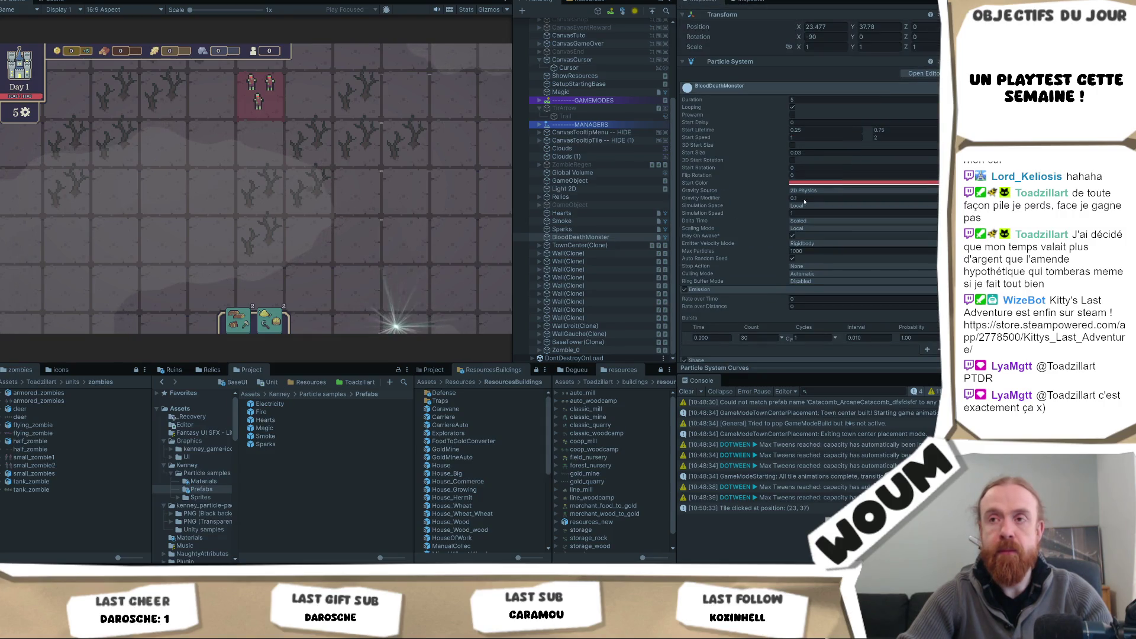
pyautogui.scroll(-3, 369, 222)
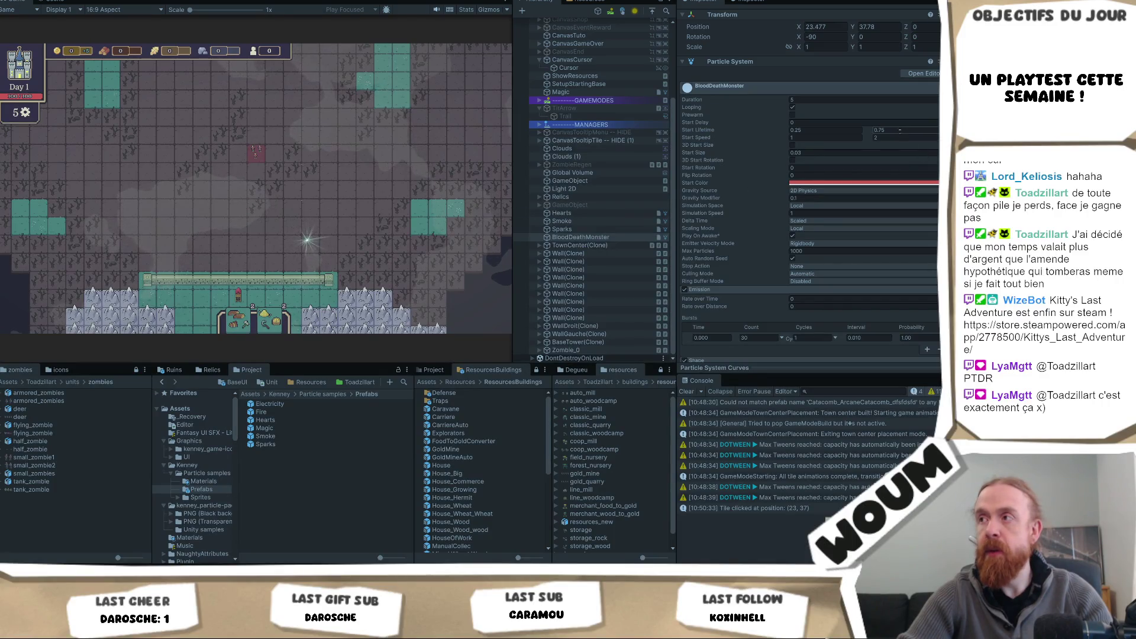
pyautogui.write('1.25')
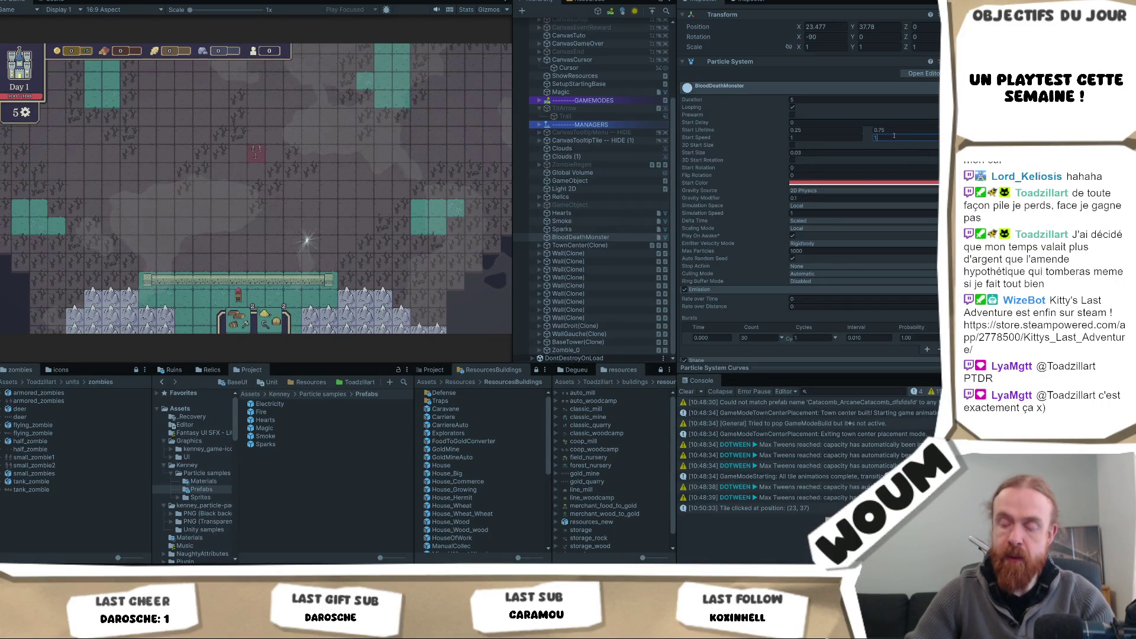
pyautogui.press('Return')
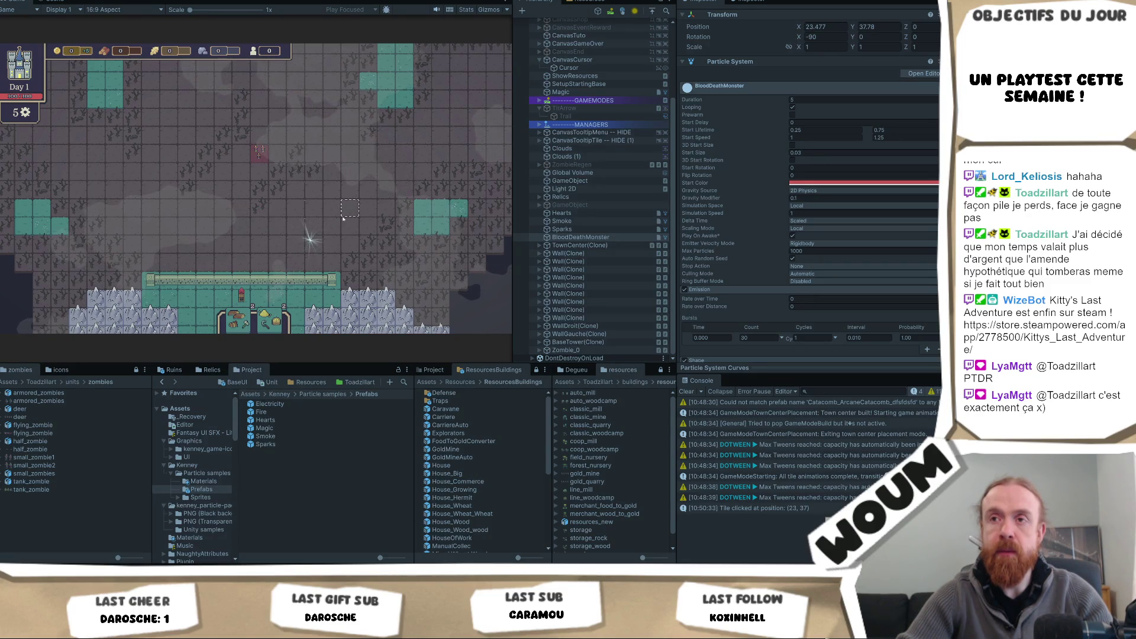
# Step: Check the slower particles in the Game view and bring up the Start Color mode options
pyautogui.scroll(1, 343, 218)
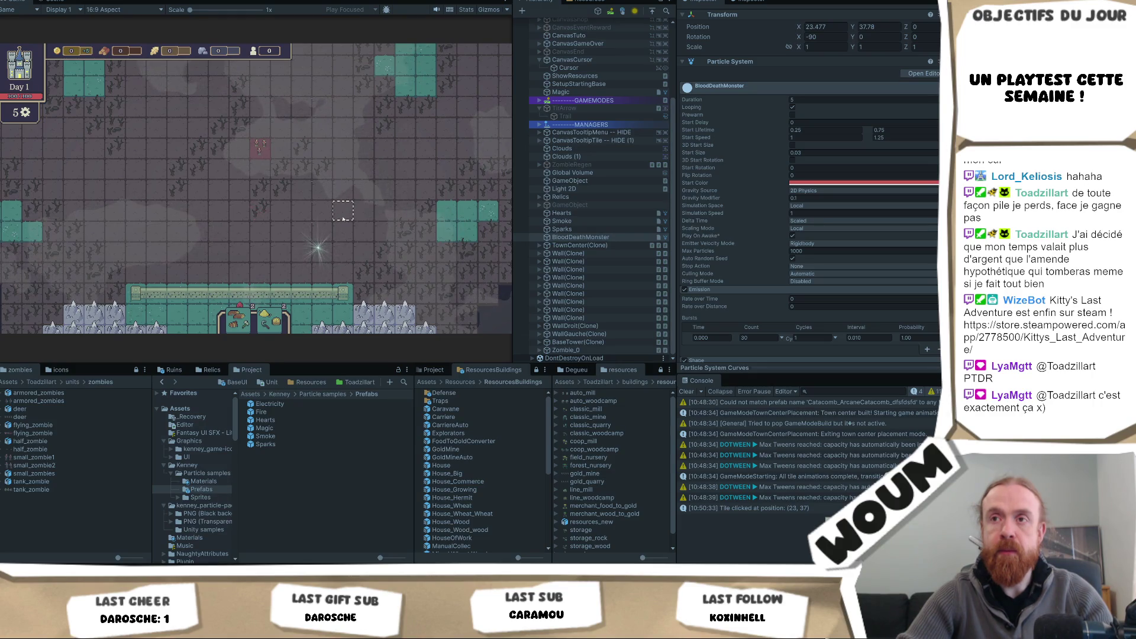
pyautogui.scroll(3, 343, 219)
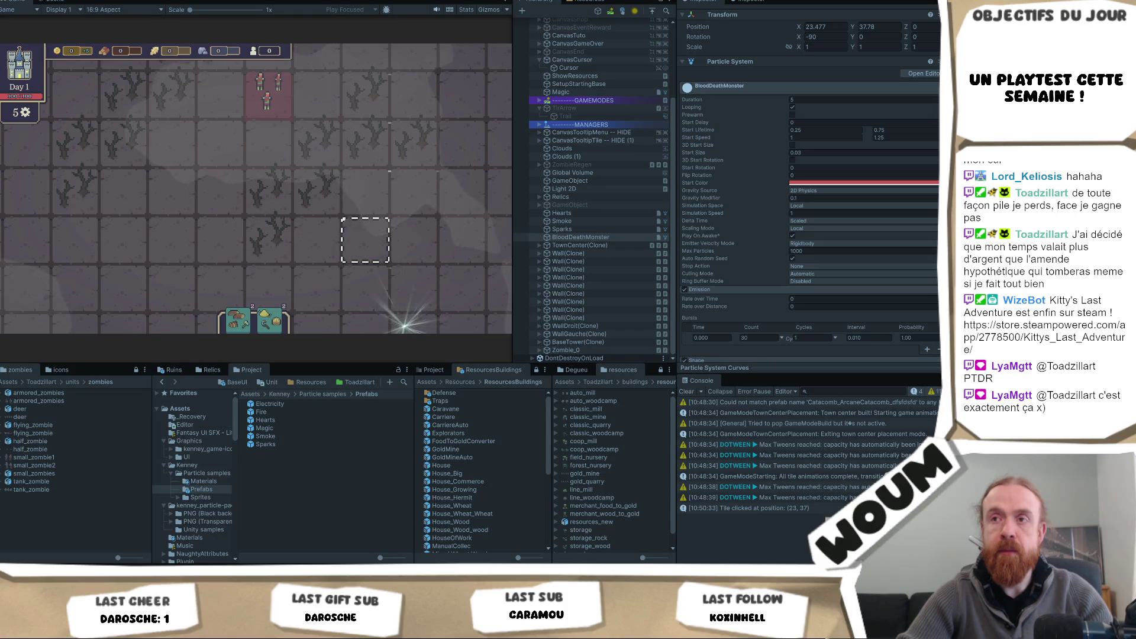
pyautogui.scroll(-1, 365, 240)
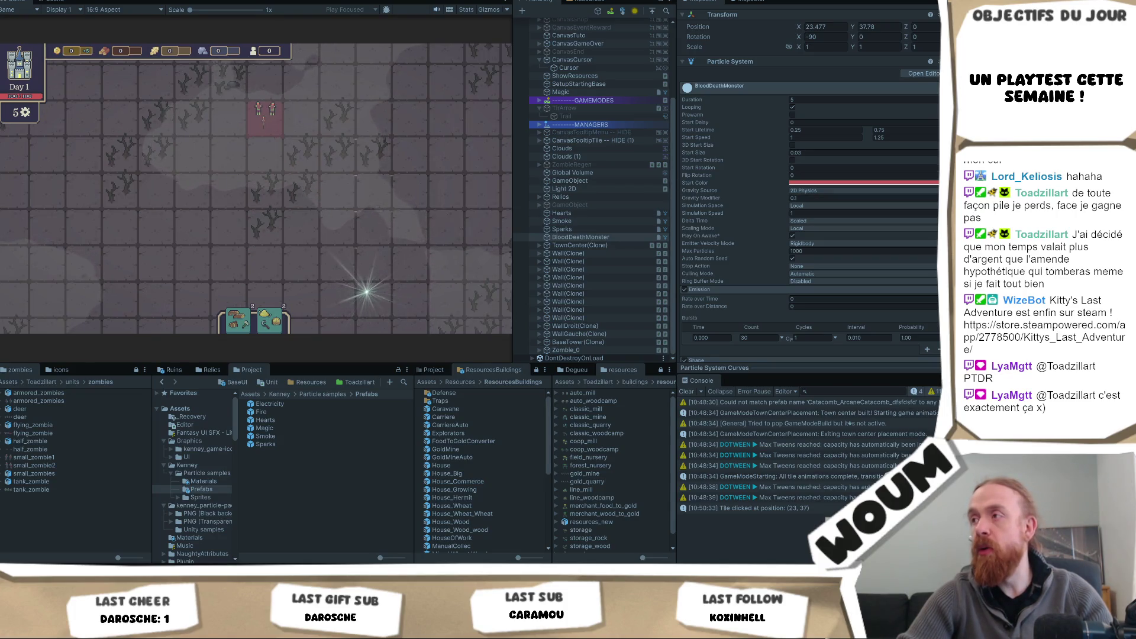
pyautogui.click(936, 183)
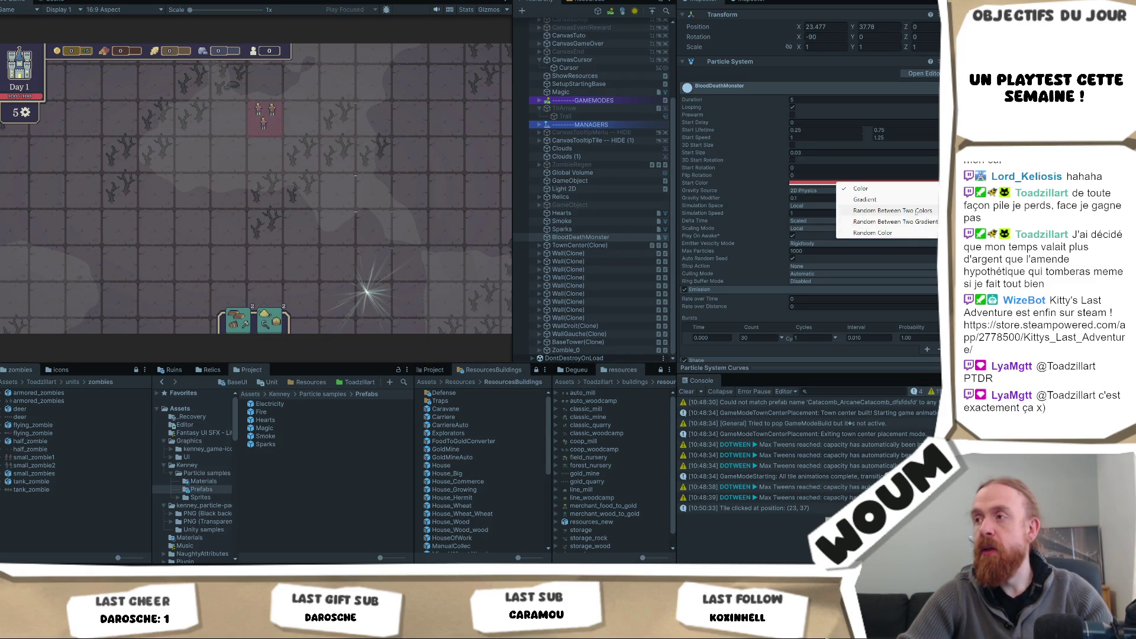
# Step: Set Start Color to Random Between Two Colors, sampling the game's red F25D5D as the second colour
pyautogui.click(914, 211)
pyautogui.click(865, 190)
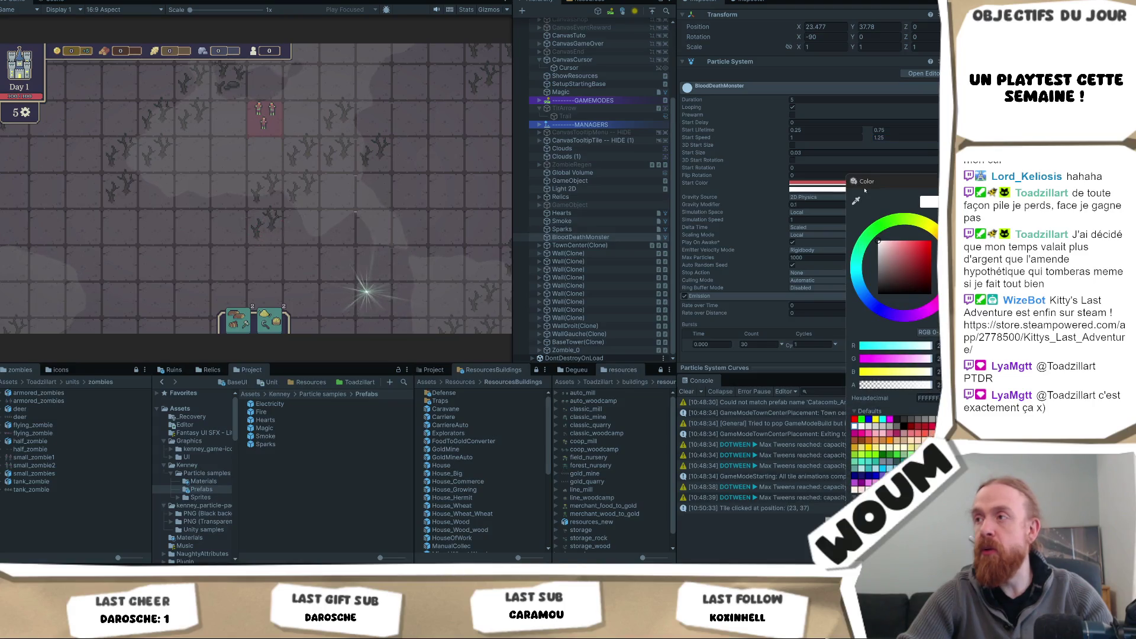
pyautogui.click(855, 201)
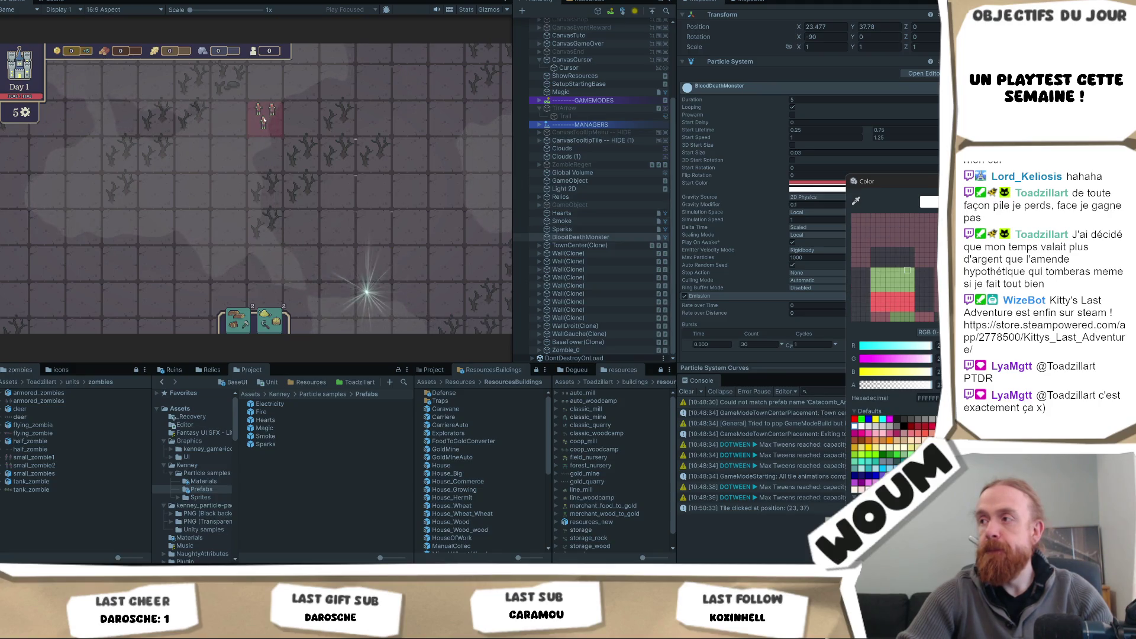
pyautogui.click(264, 120)
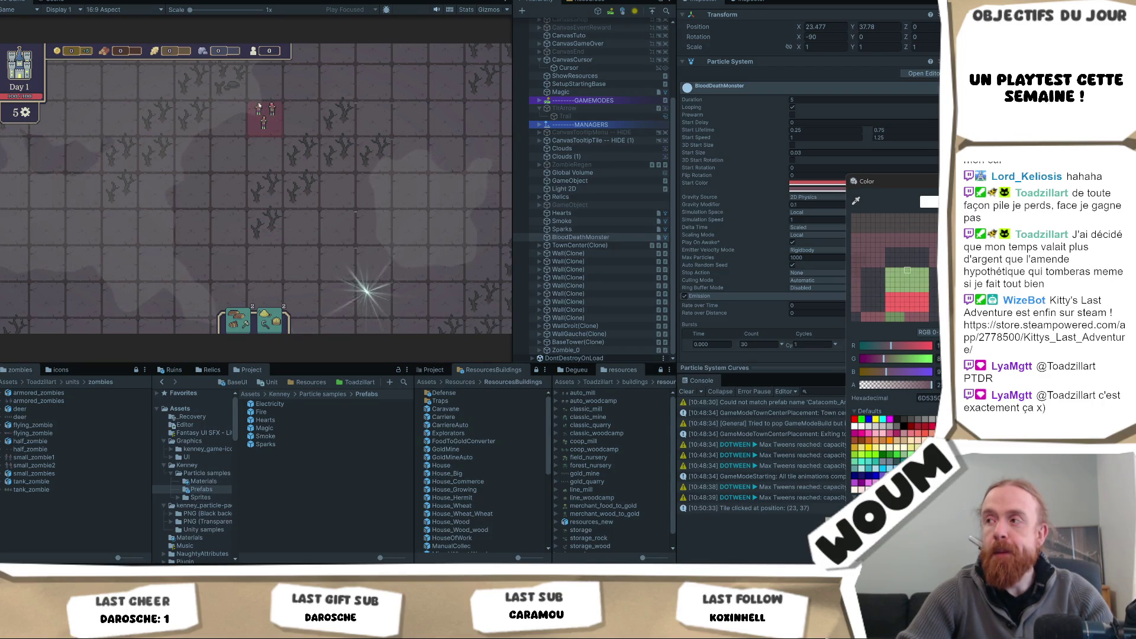
pyautogui.click(259, 106)
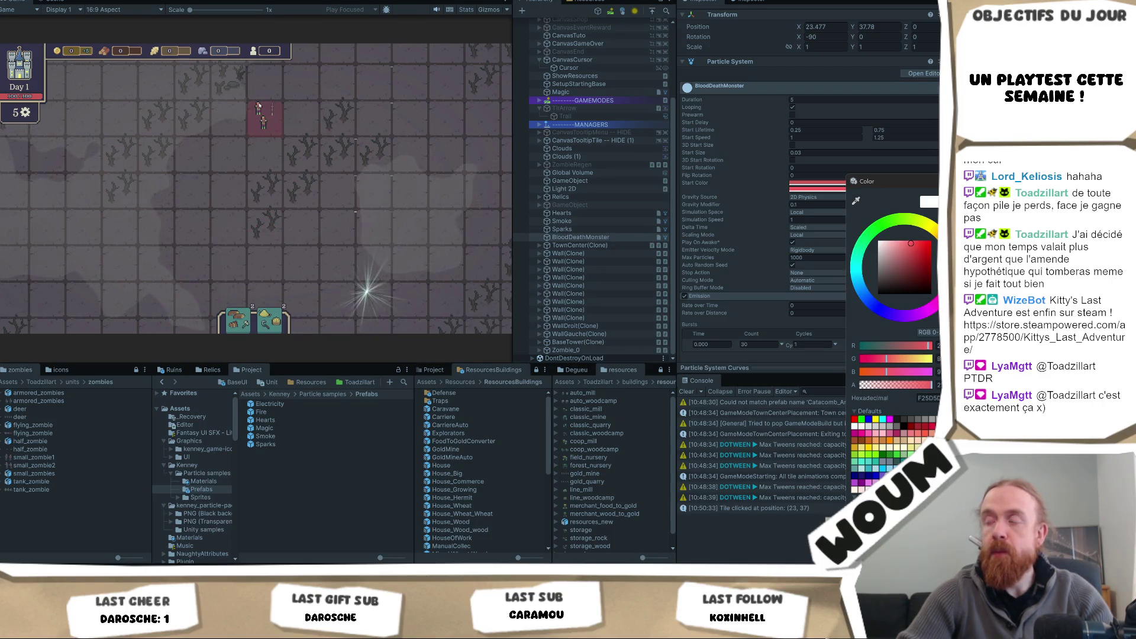
pyautogui.click(384, 100)
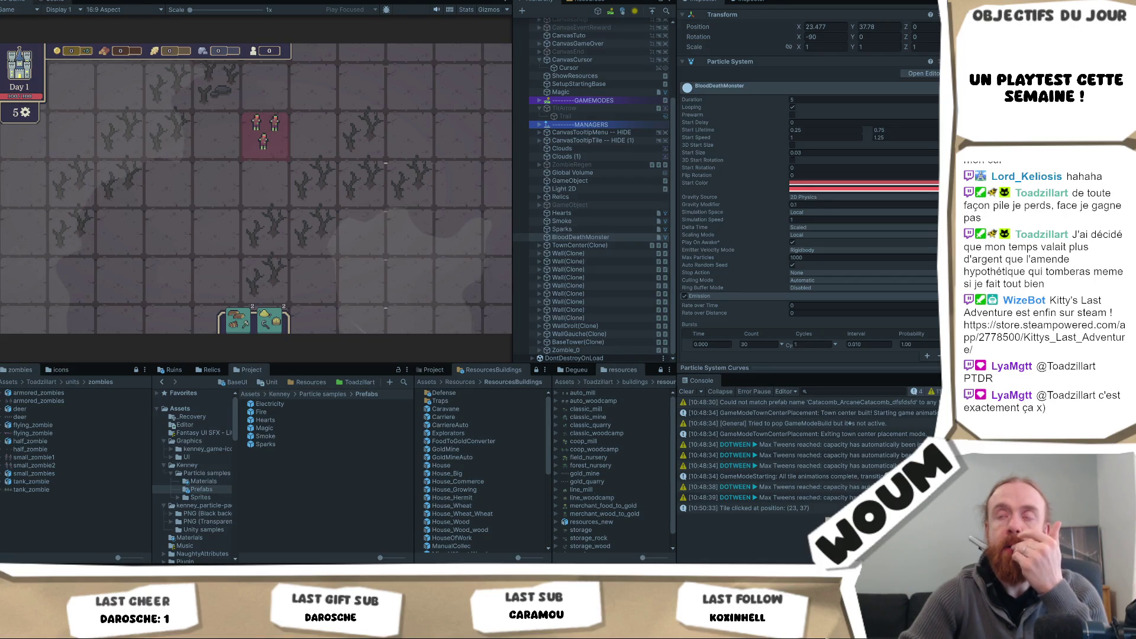
pyautogui.click(53, 2)
# Step: Sample the zombie's green 688859 from the Scene view as the other start colour
pyautogui.scroll(3, 236, 239)
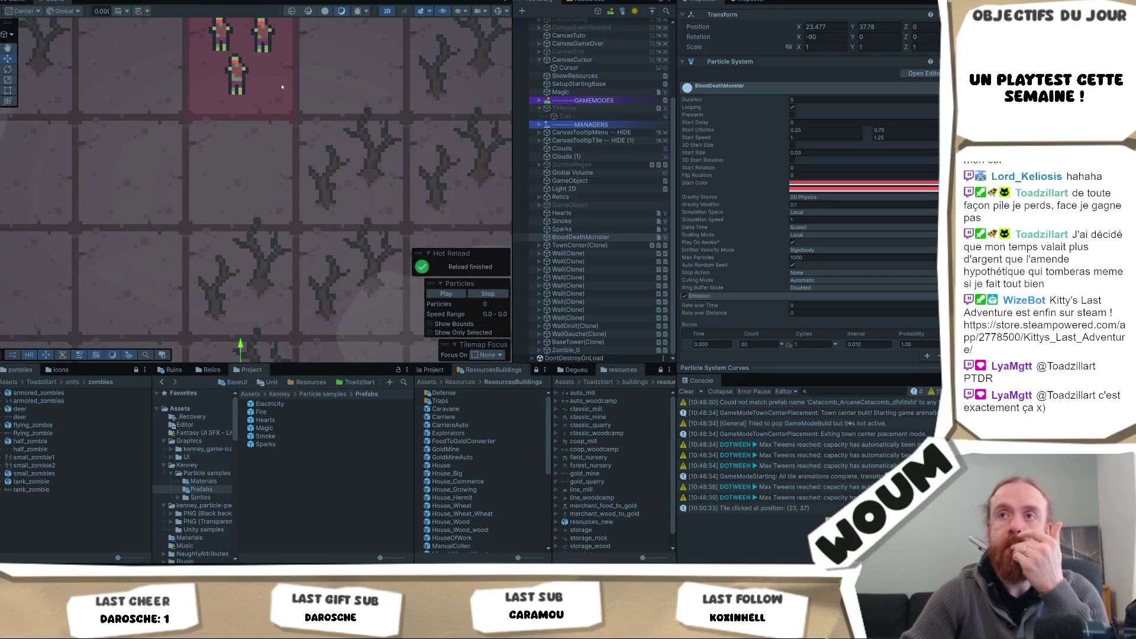
pyautogui.scroll(3, 236, 239)
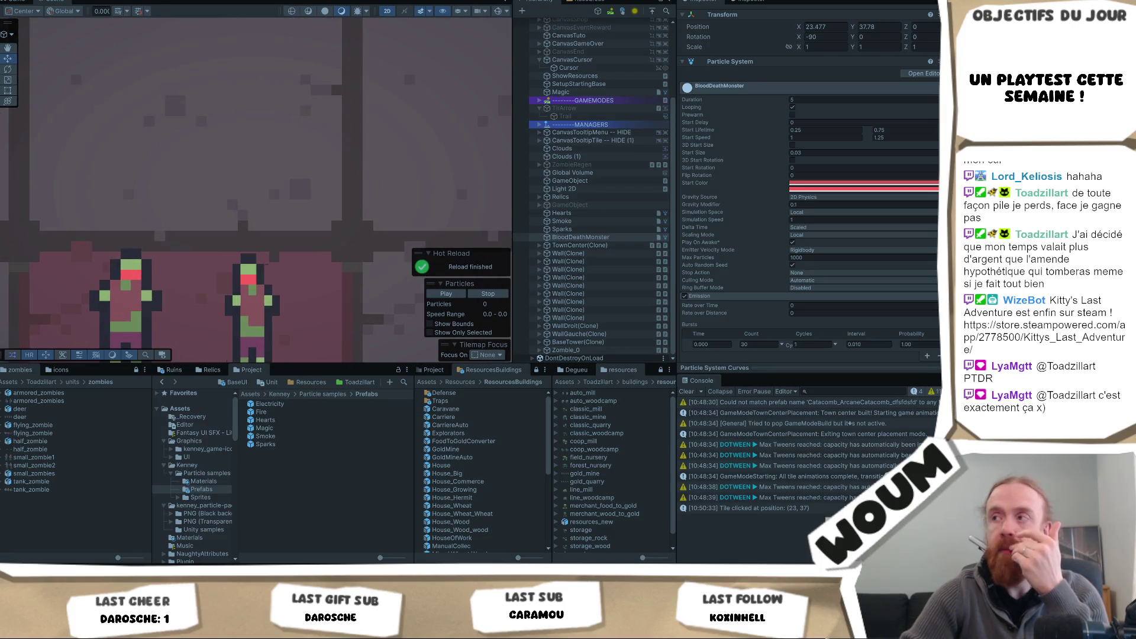
pyautogui.click(937, 192)
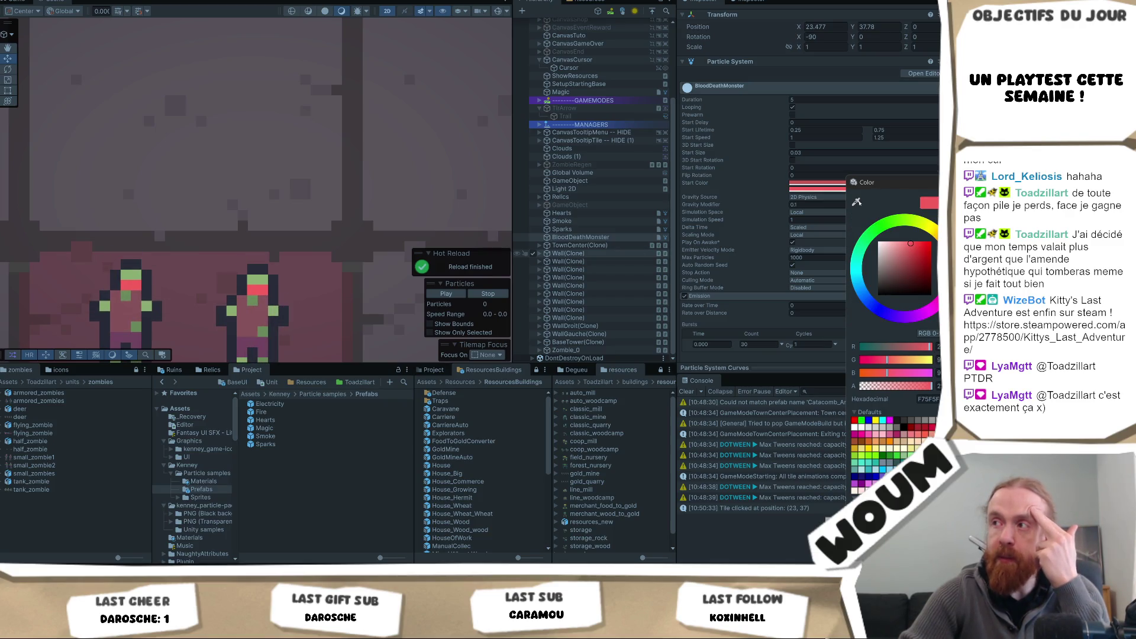
pyautogui.click(857, 202)
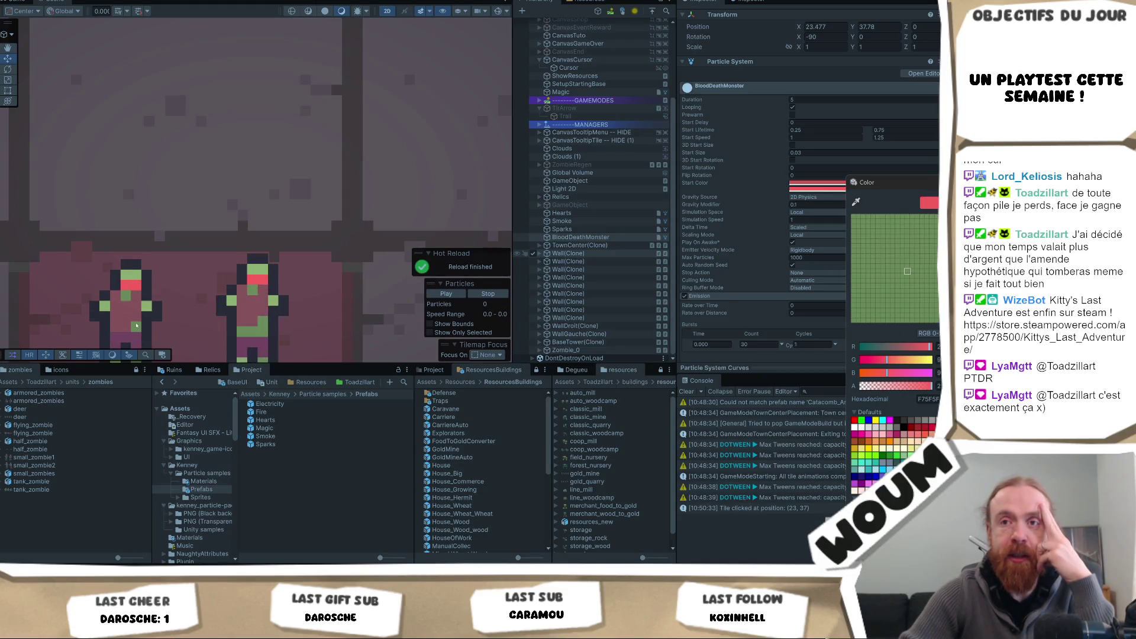
pyautogui.click(137, 326)
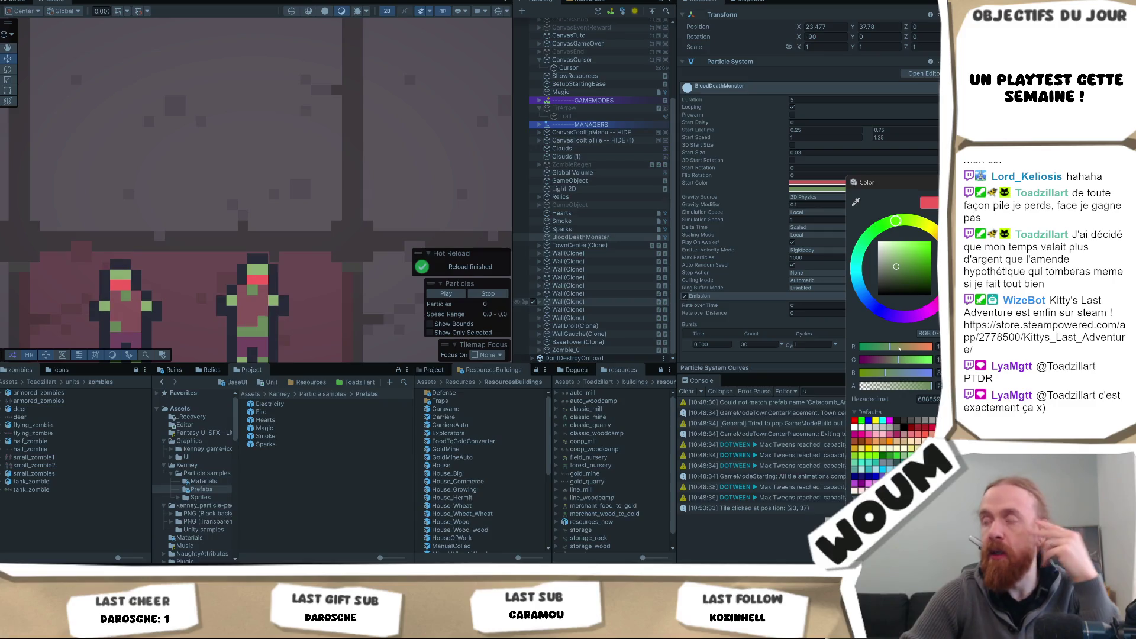
pyautogui.rightClick(332, 206)
pyautogui.click(391, 170)
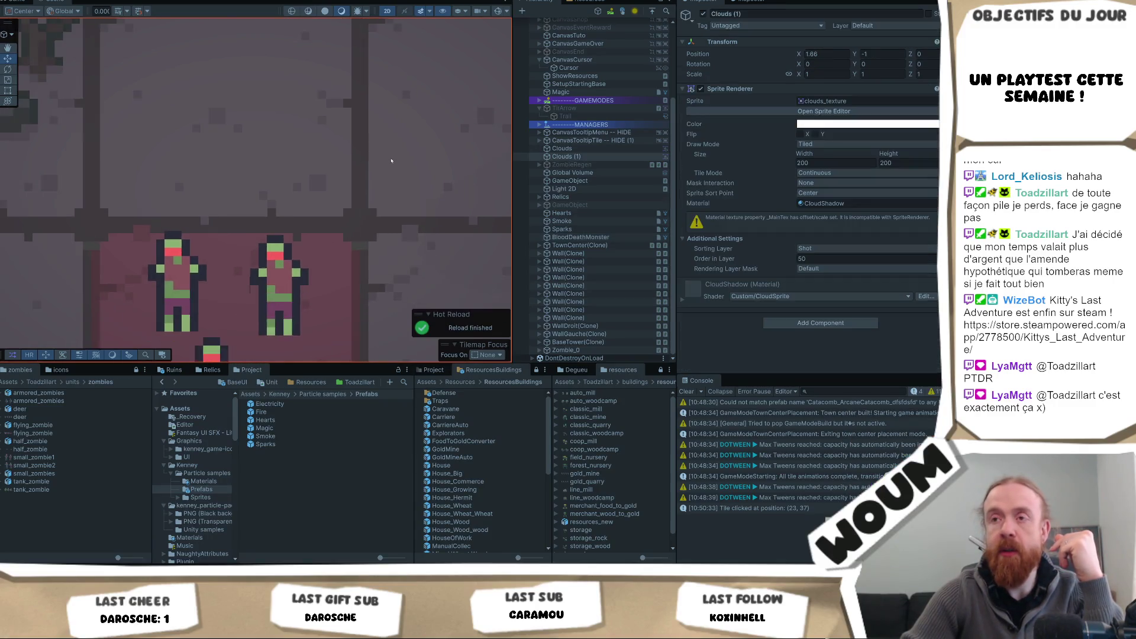
# Step: Focus the Scene view on the BloodDeathMonster effect
pyautogui.scroll(-3, 391, 170)
pyautogui.scroll(-5, 391, 170)
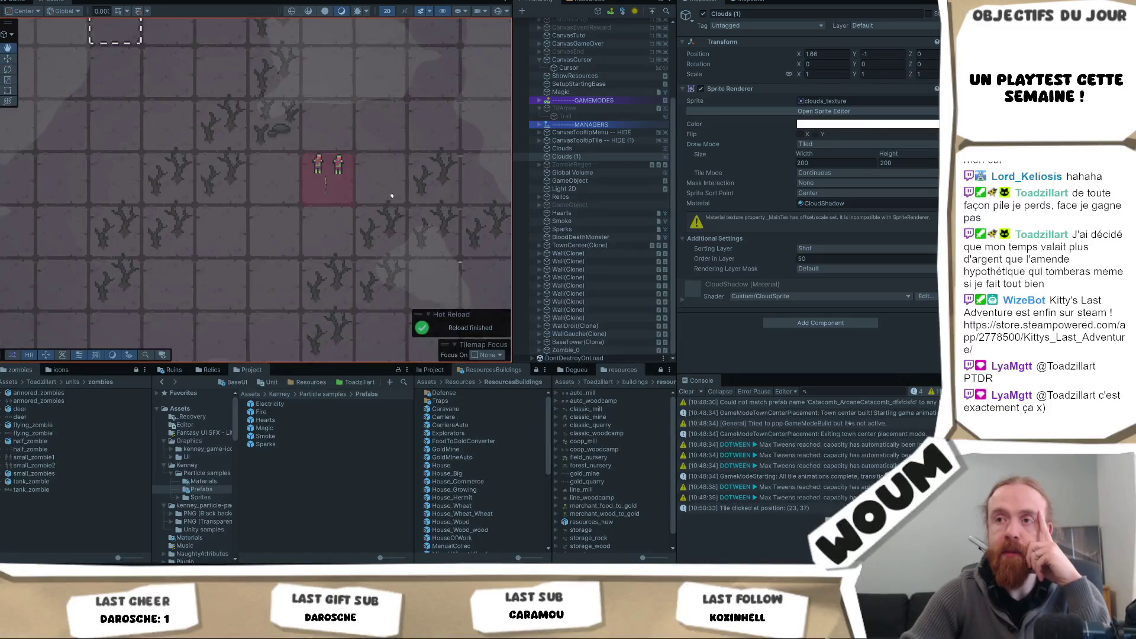
pyautogui.scroll(-1, 396, 173)
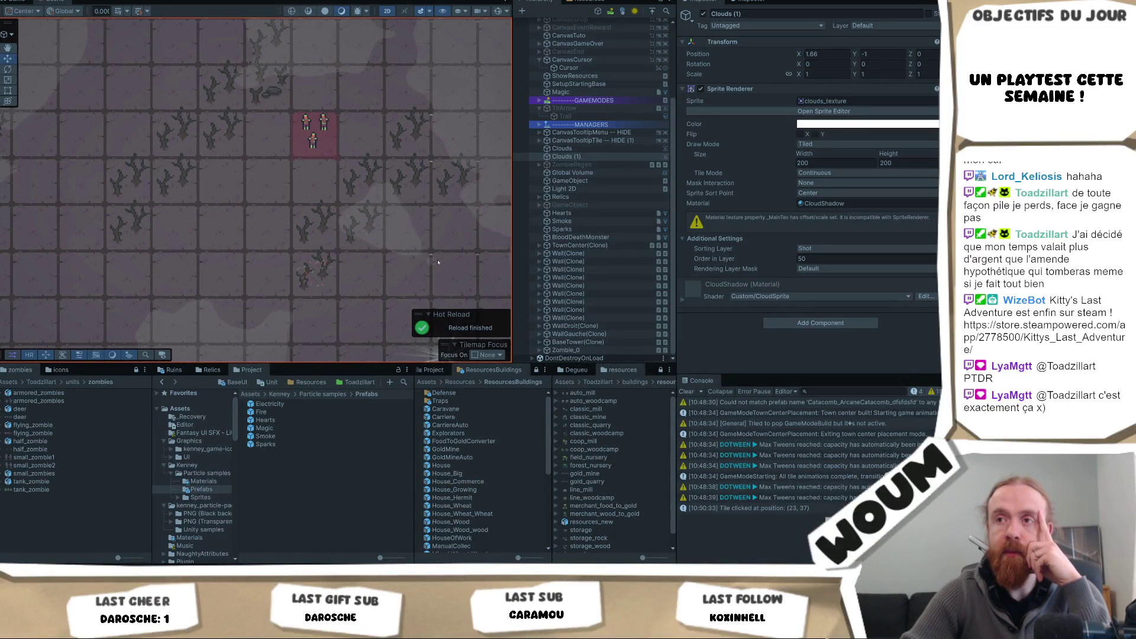
pyautogui.scroll(-1, 160, 83)
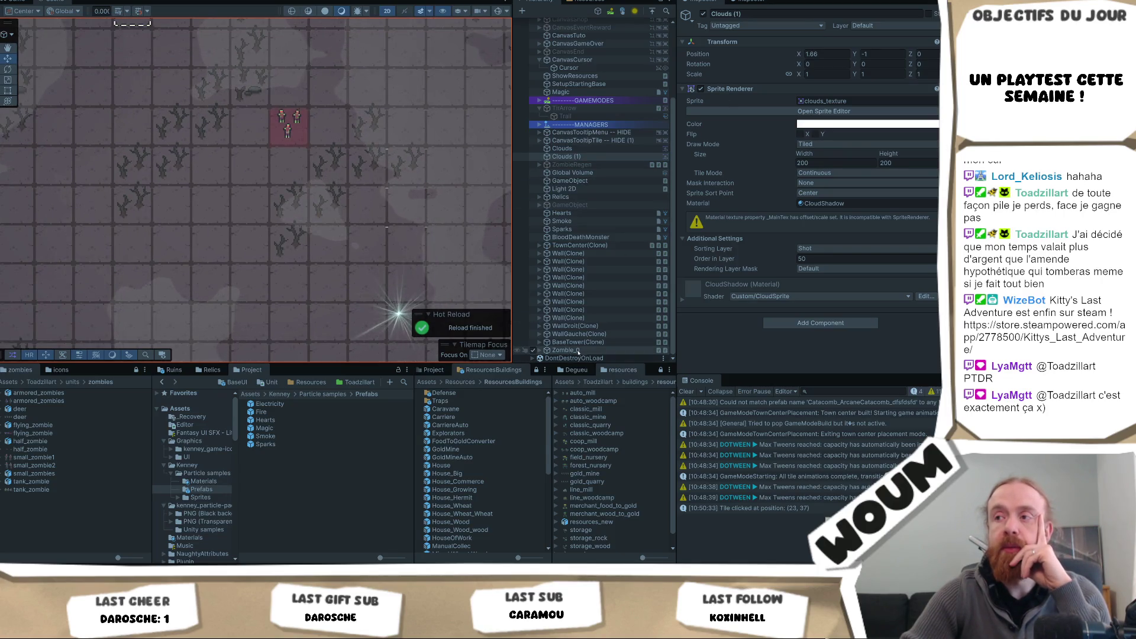
pyautogui.doubleClick(580, 236)
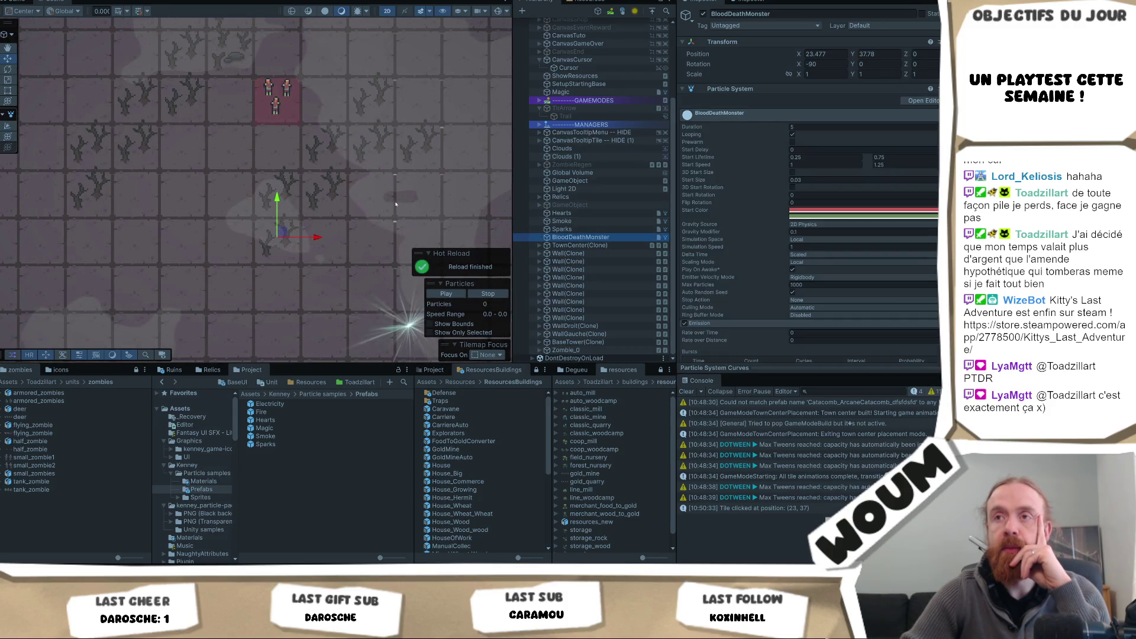
pyautogui.moveTo(397, 204); pyautogui.dragTo(377, 216)
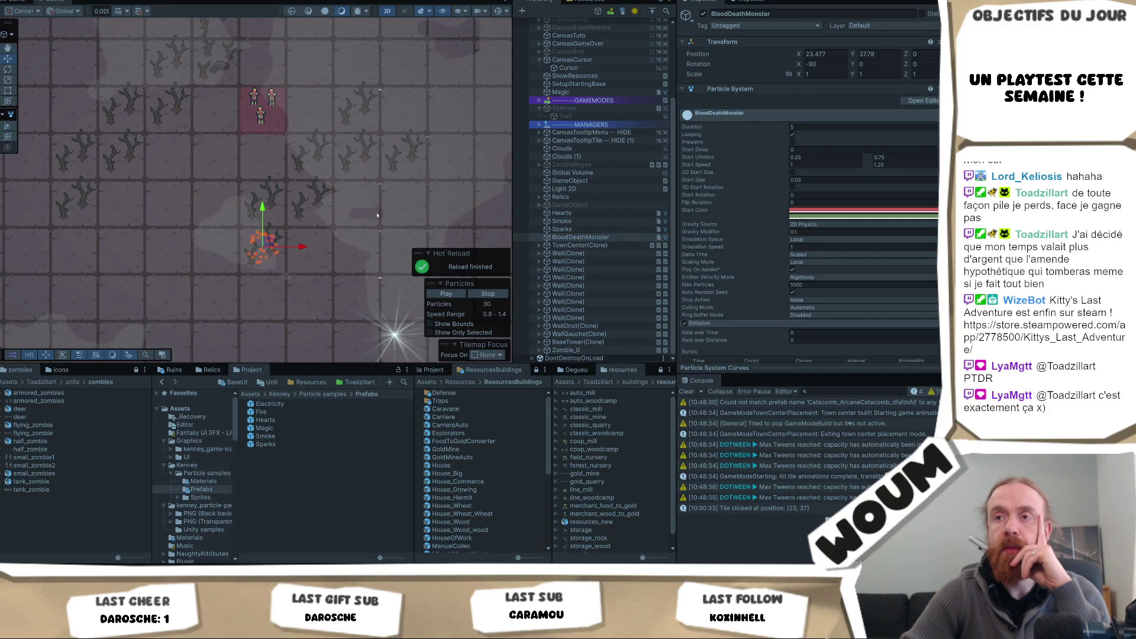
# Step: Delete the Sparks particle object and reselect BloodDeathMonster
pyautogui.click(600, 228)
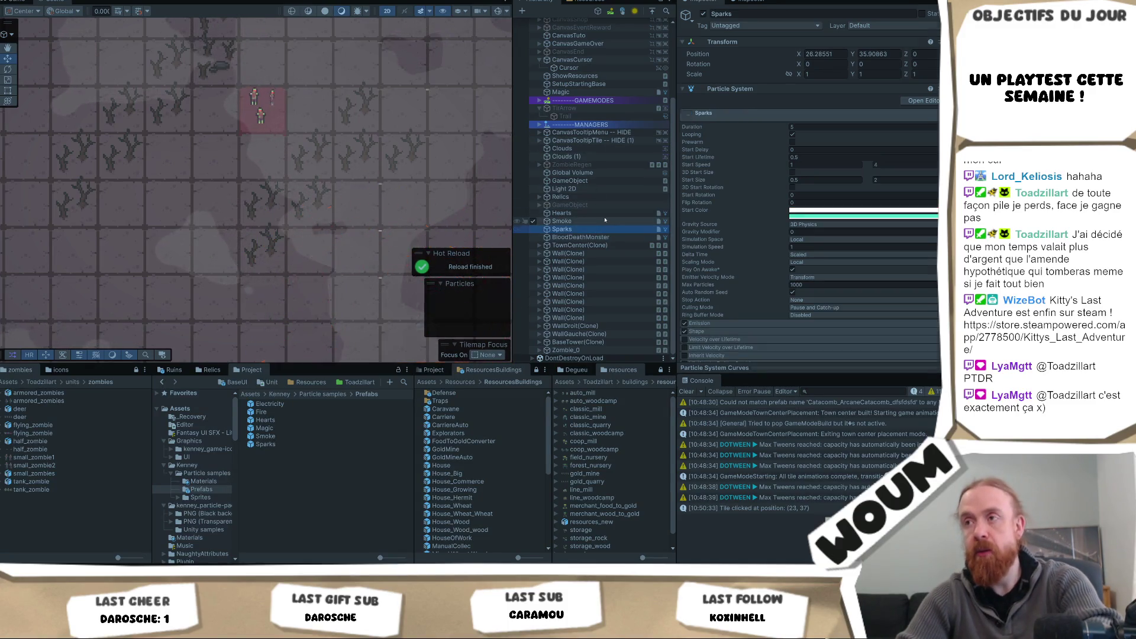
pyautogui.press('Delete')
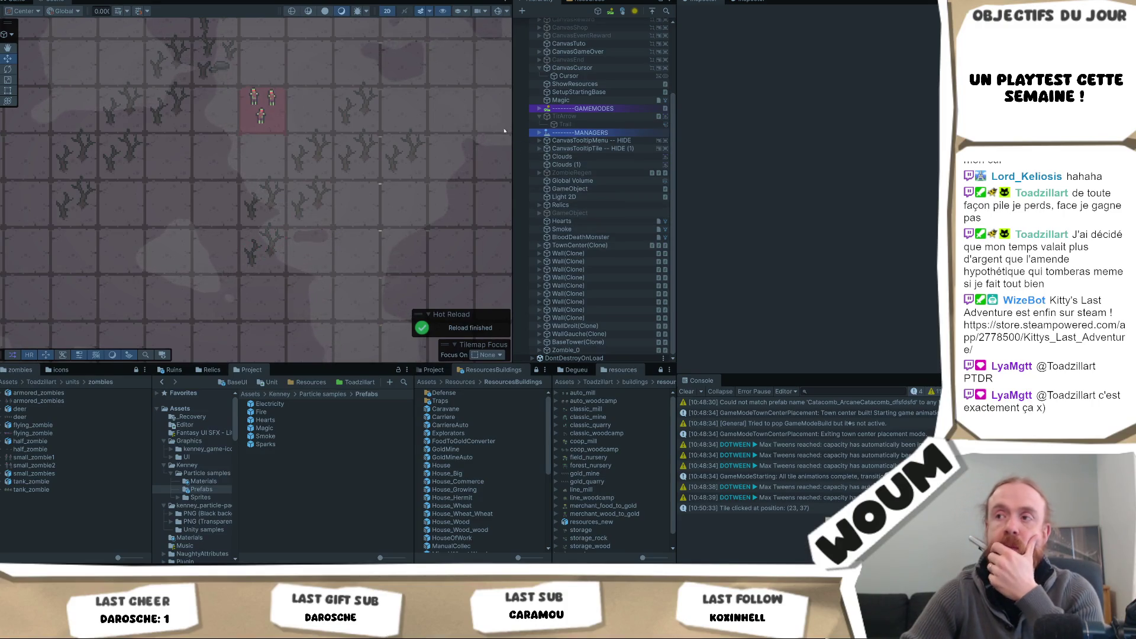
pyautogui.click(635, 236)
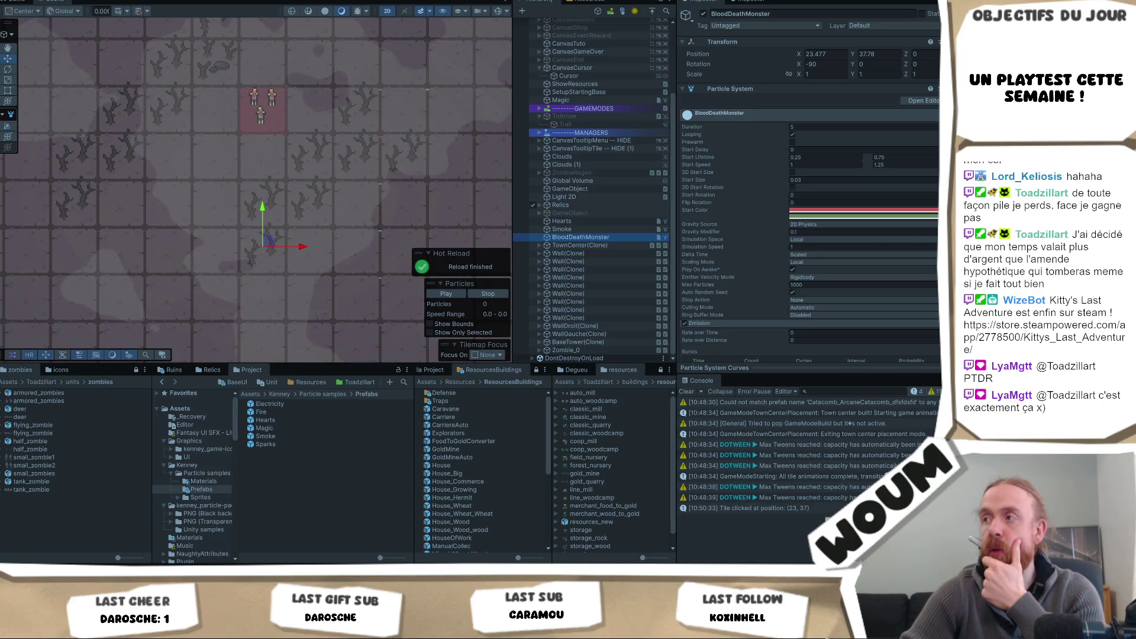
pyautogui.click(936, 210)
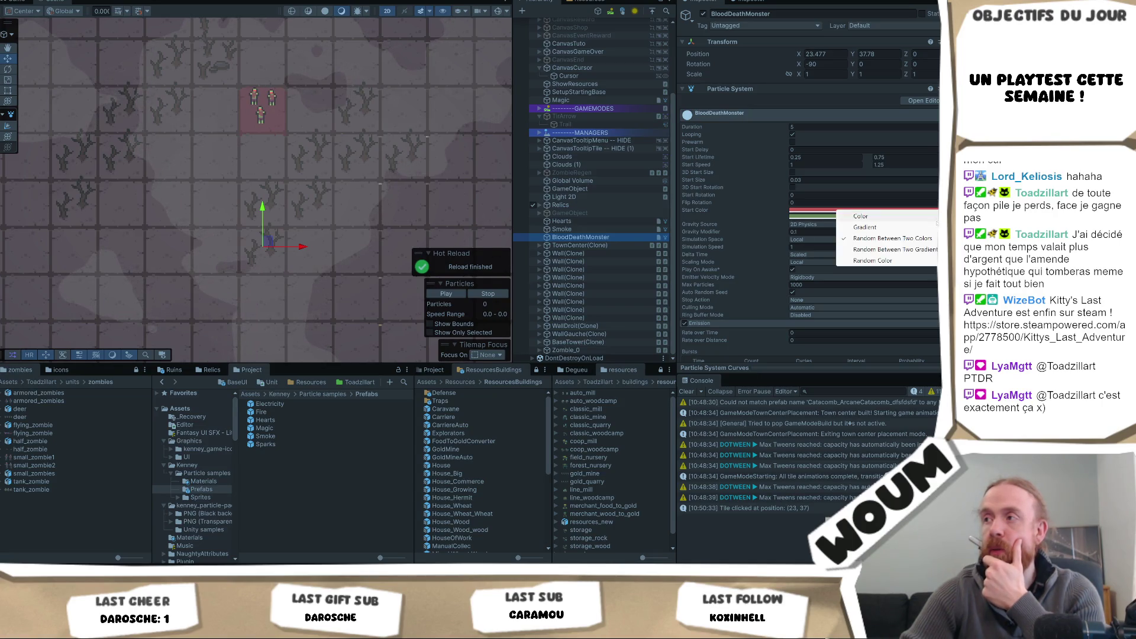
# Step: Try a Gradient start colour, then set the start colour back to a single solid red
pyautogui.click(904, 217)
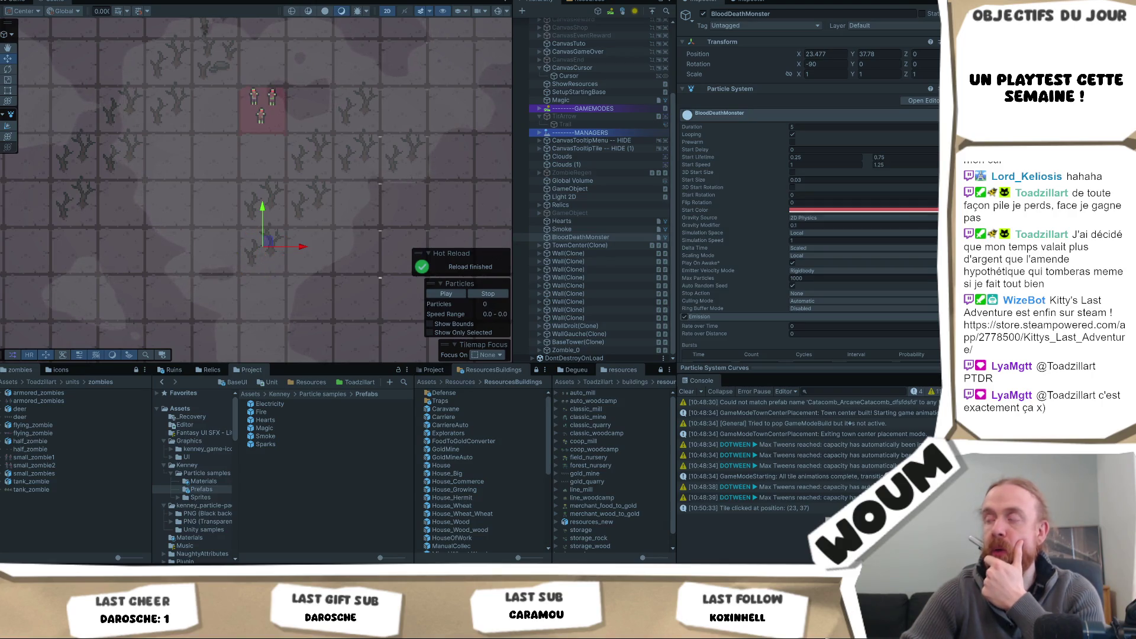
pyautogui.click(936, 211)
pyautogui.click(902, 262)
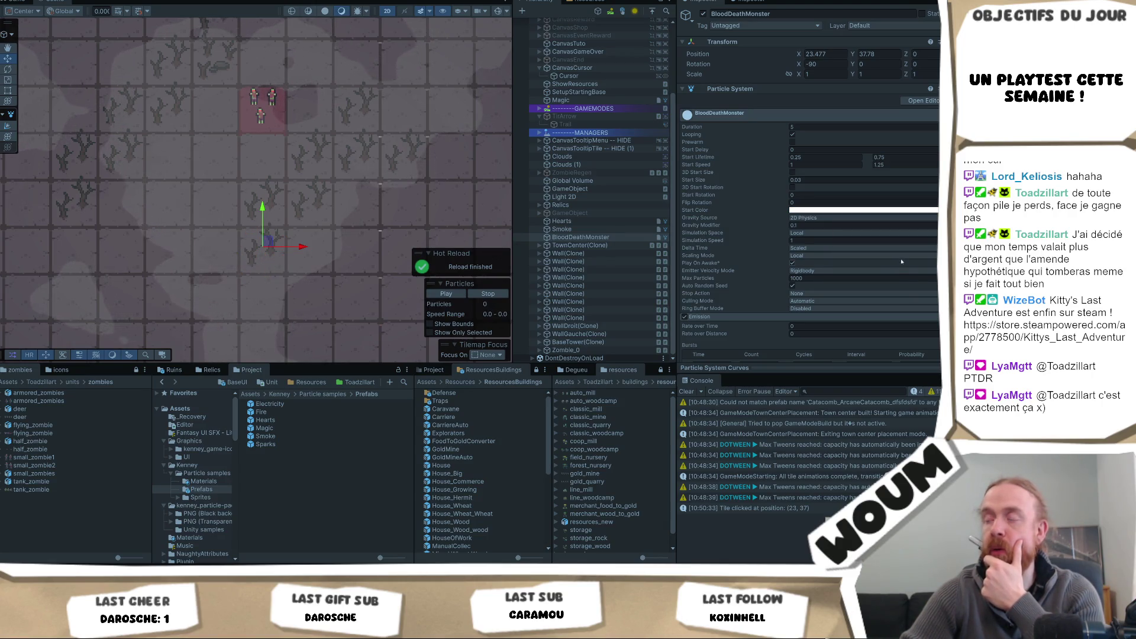
pyautogui.click(919, 212)
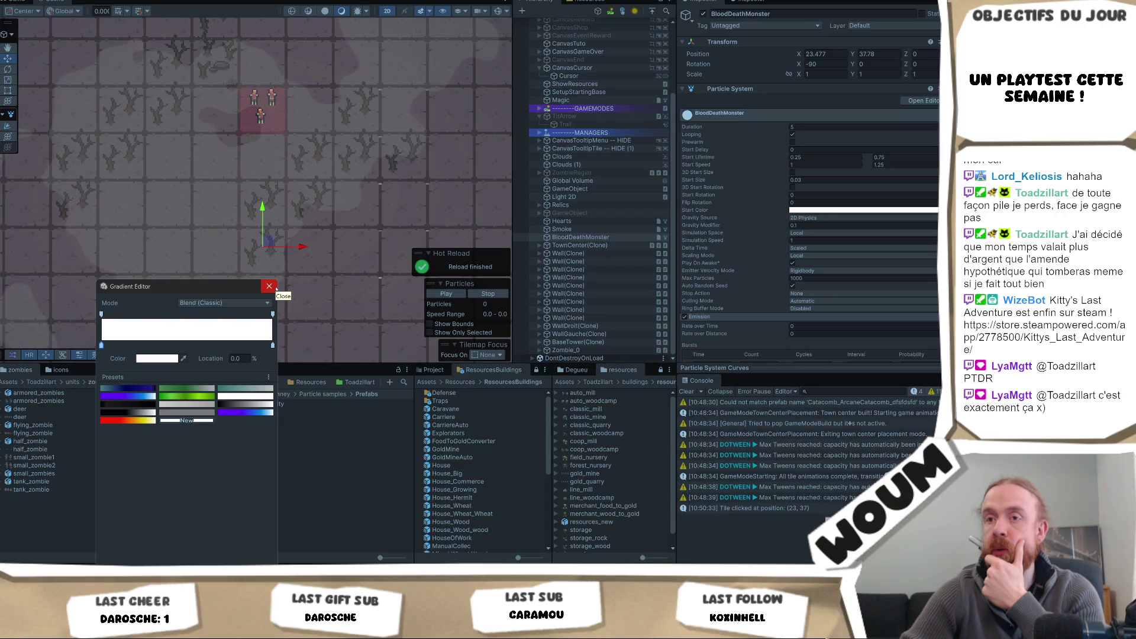
pyautogui.click(274, 288)
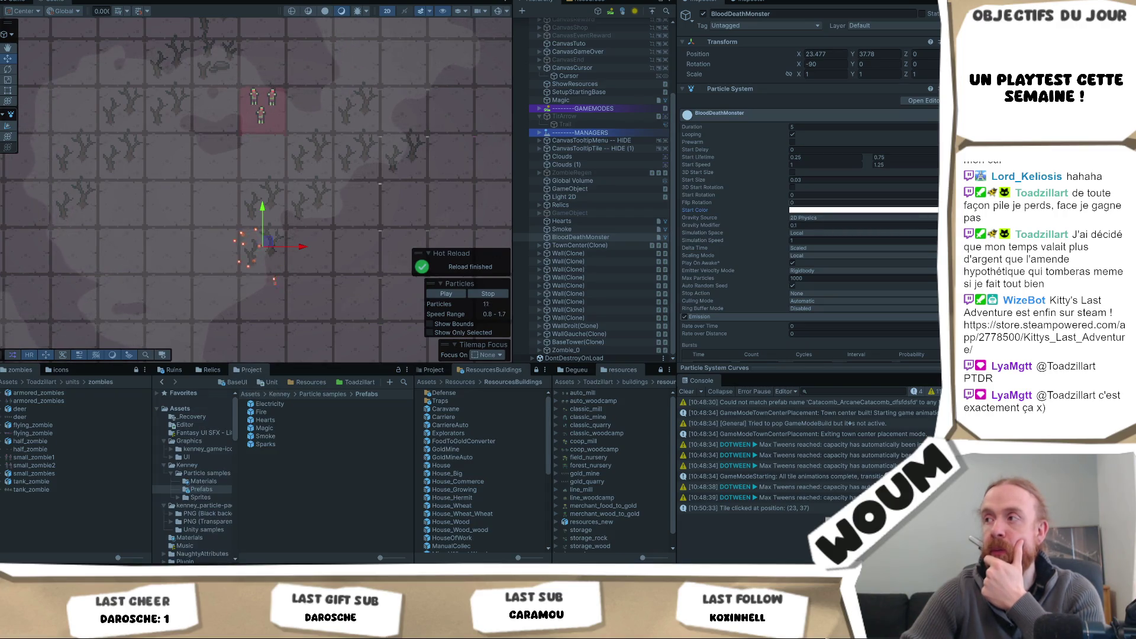
pyautogui.click(935, 210)
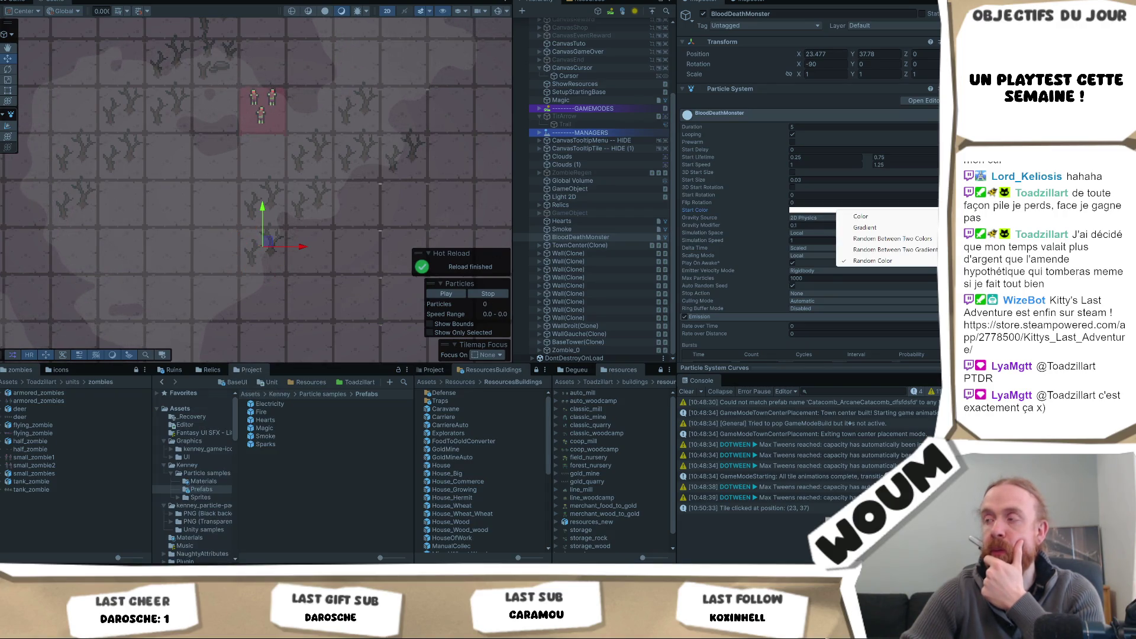
pyautogui.click(911, 217)
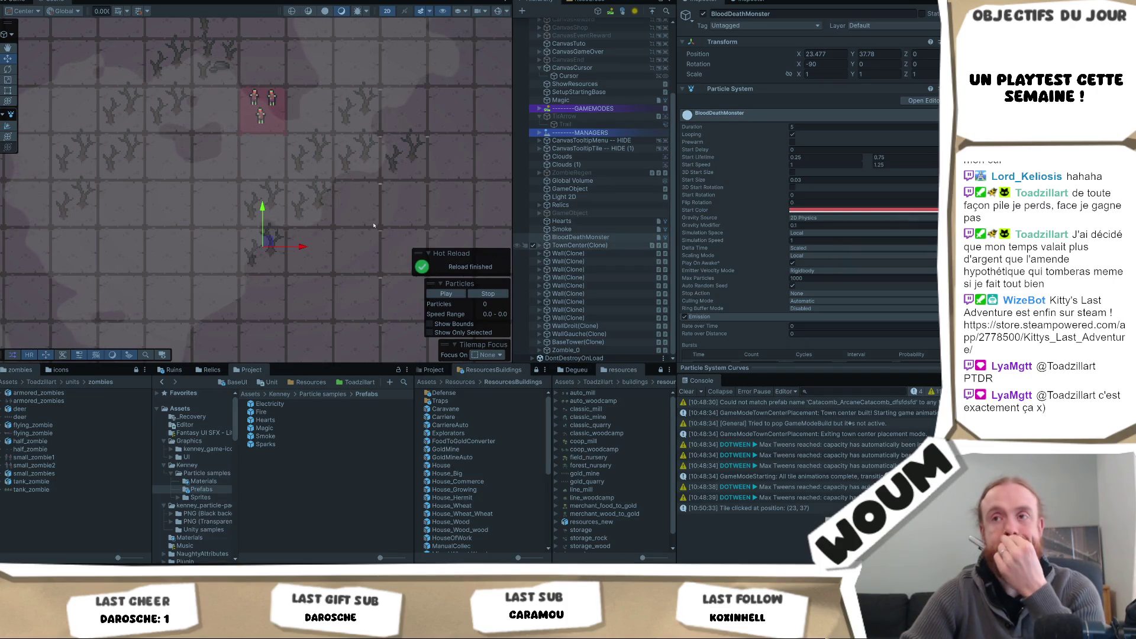
# Step: Delete the Smoke particle object from the scene
pyautogui.moveTo(374, 225); pyautogui.dragTo(367, 223)
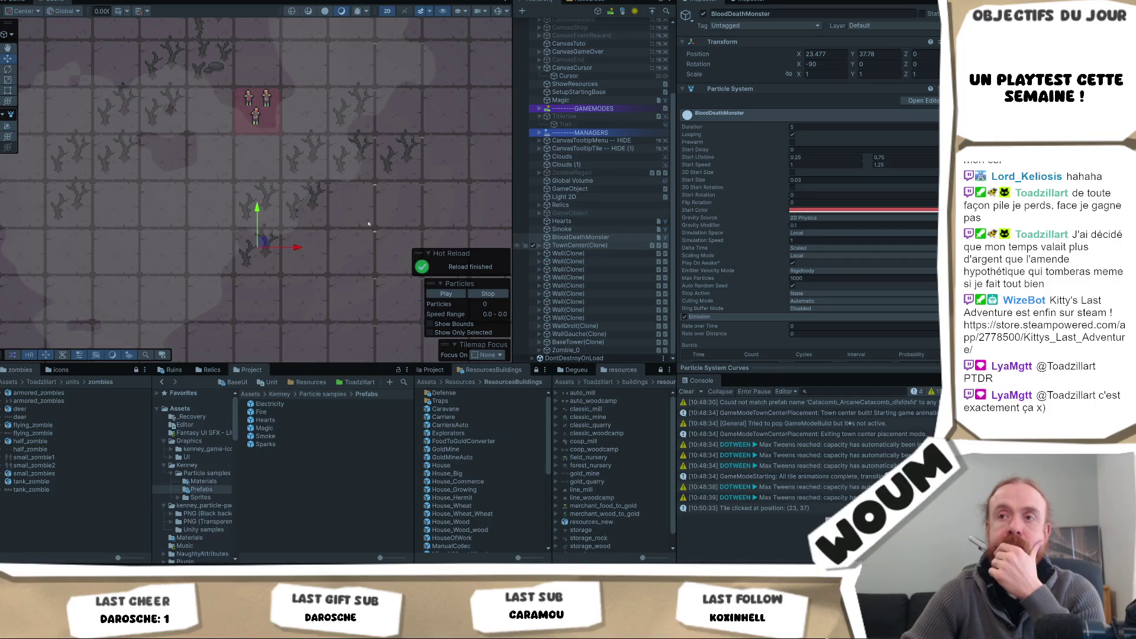
pyautogui.click(573, 229)
pyautogui.press('Delete')
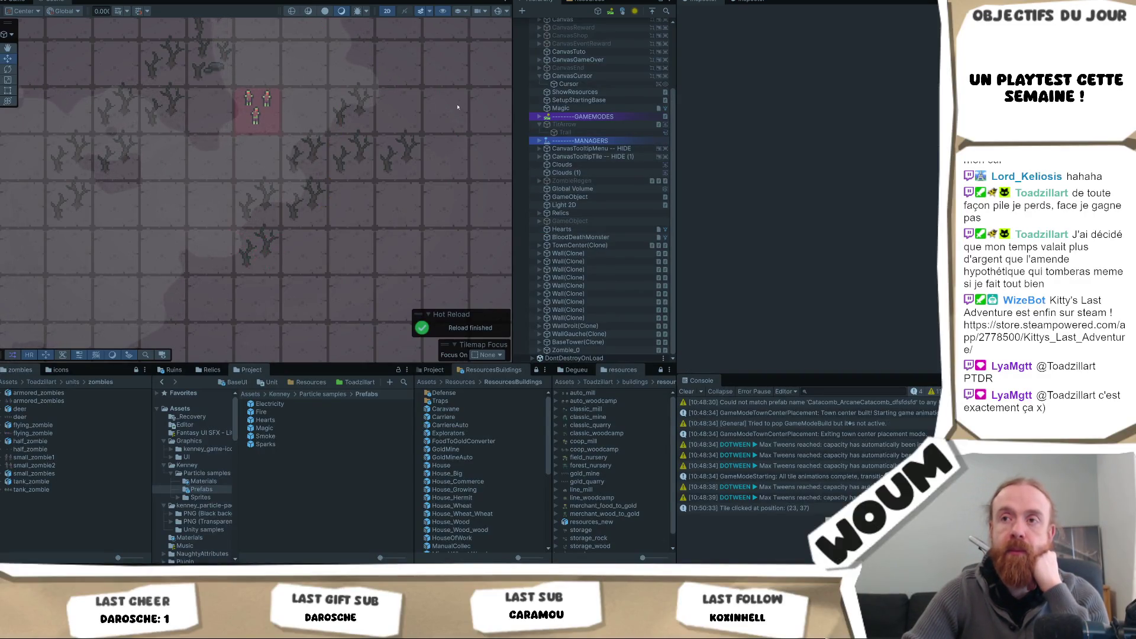
# Step: Copy BloodDeathMonster's Particle System component, exit Play mode, and paste its values back
pyautogui.click(580, 237)
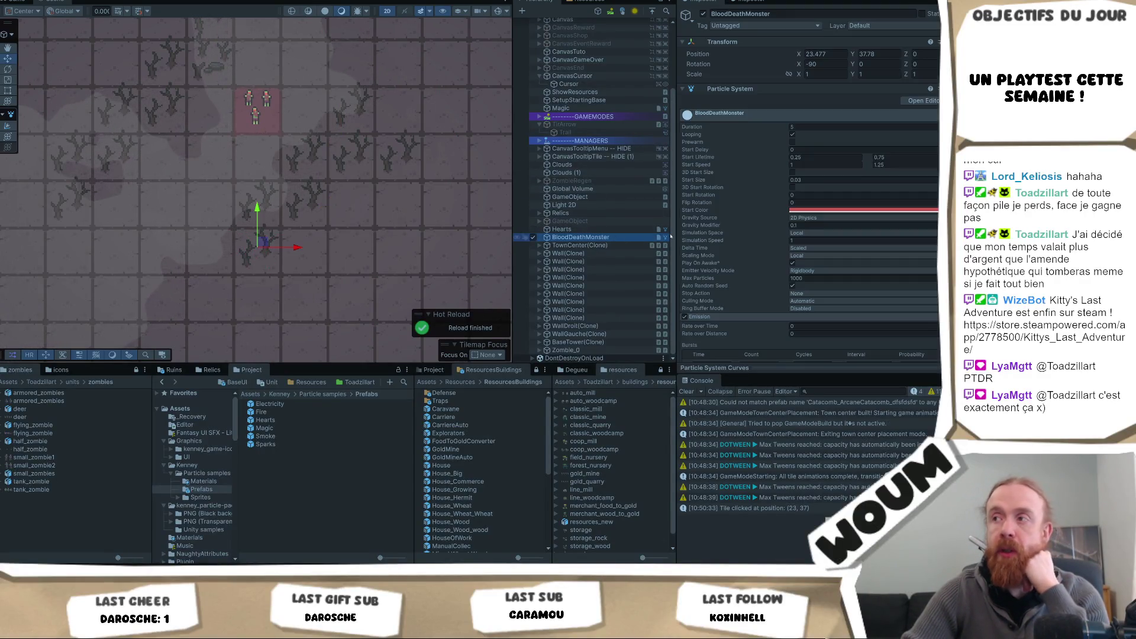
pyautogui.rightClick(747, 89)
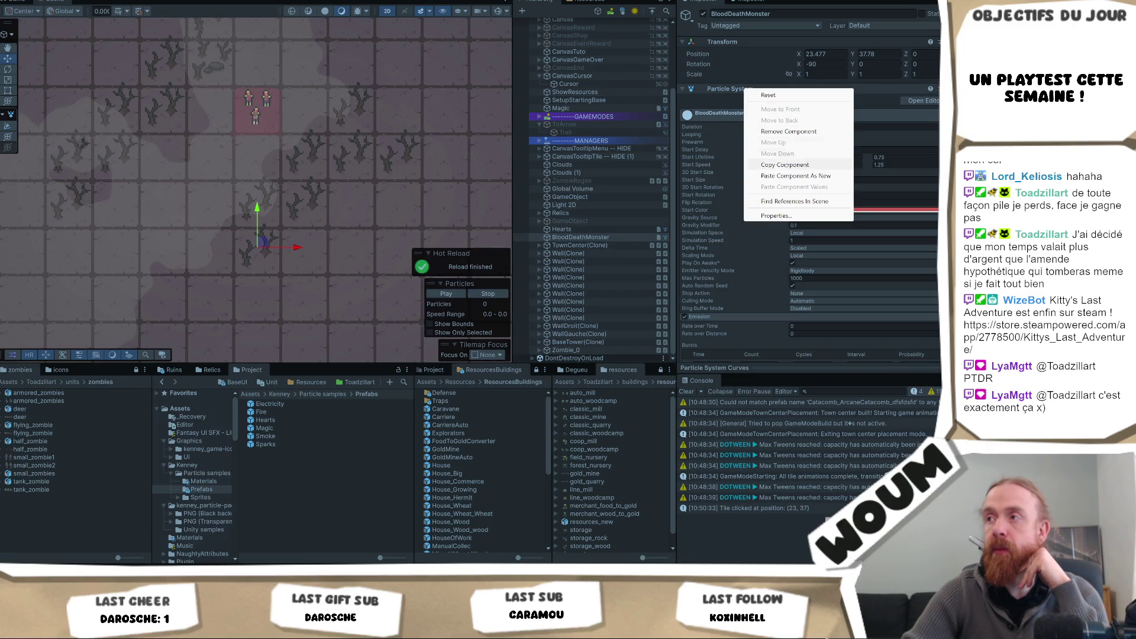
pyautogui.click(556, 176)
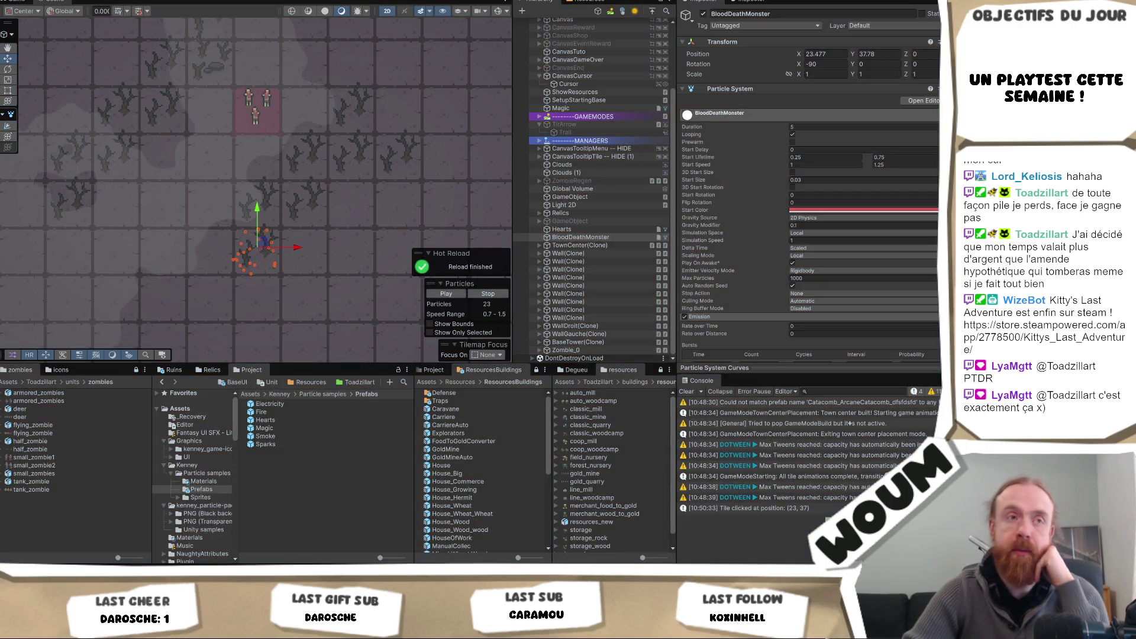
pyautogui.hotkey('ctrl', 'p')
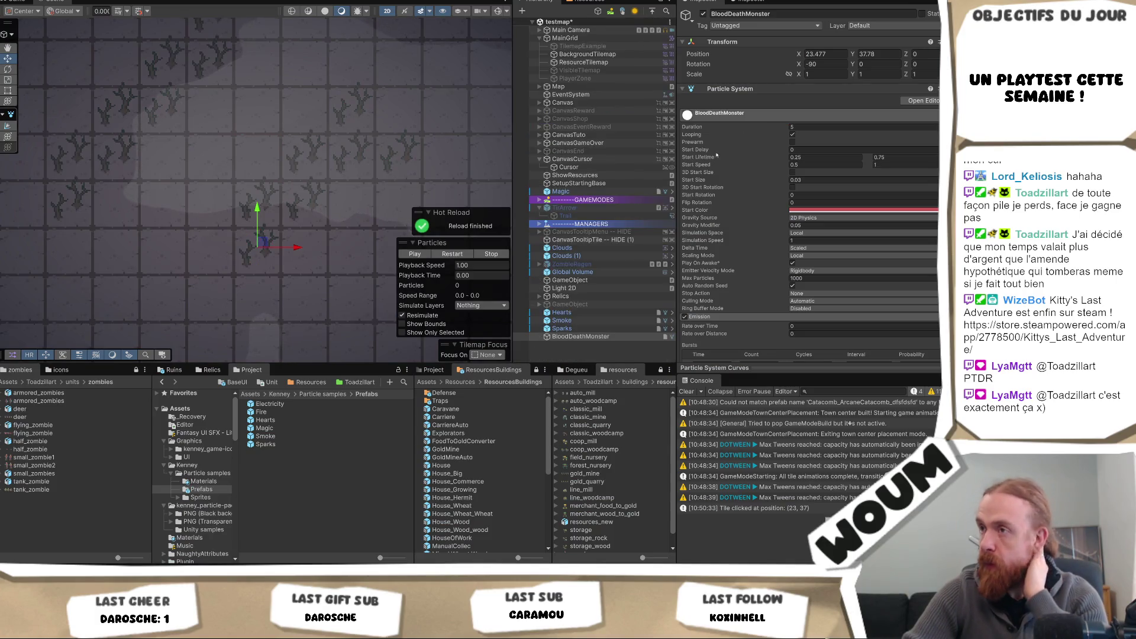
pyautogui.rightClick(760, 89)
pyautogui.click(840, 190)
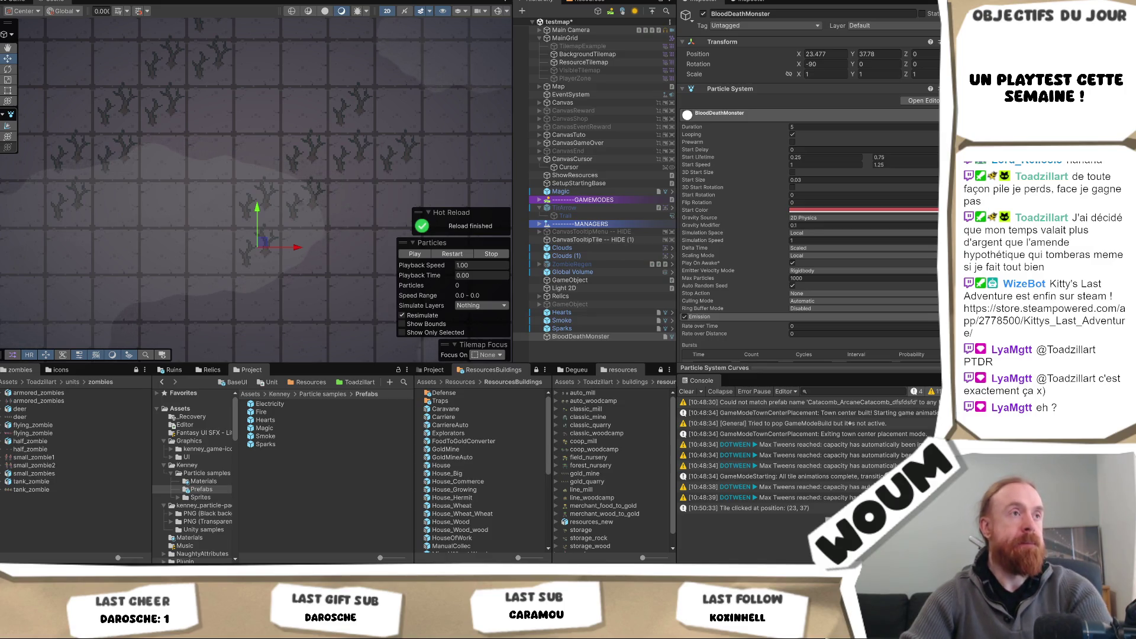
pyautogui.hotkey('alt', 'Tab')
# Step: Scroll through the r/Unity3D Asset Store shutdown post down into its comments
pyautogui.scroll(-4, 490, 273)
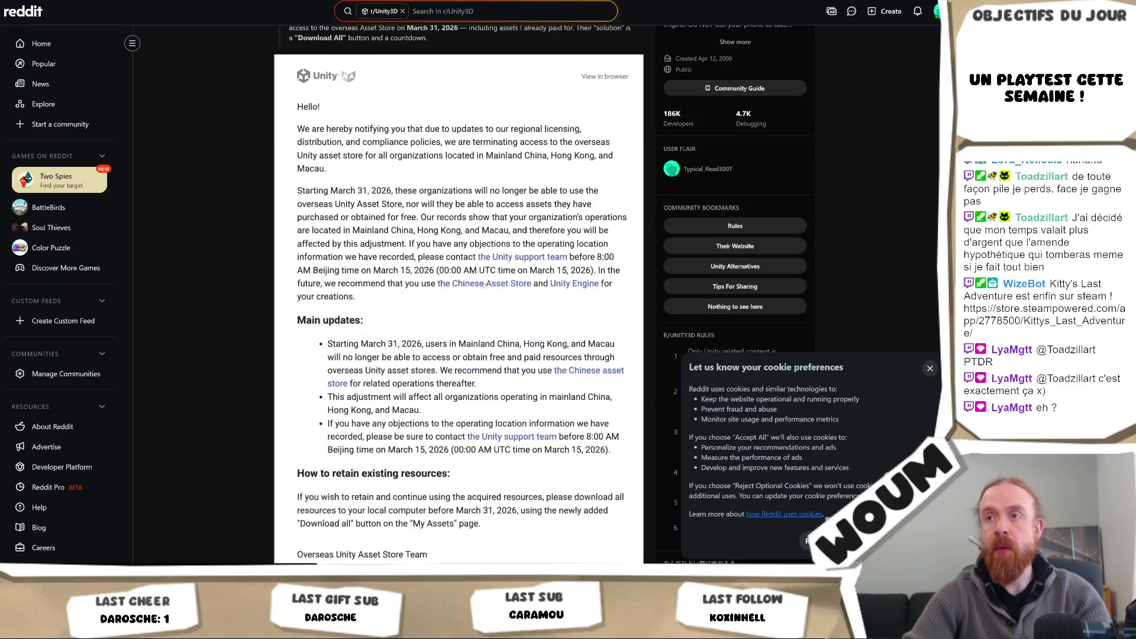
pyautogui.scroll(1, 490, 274)
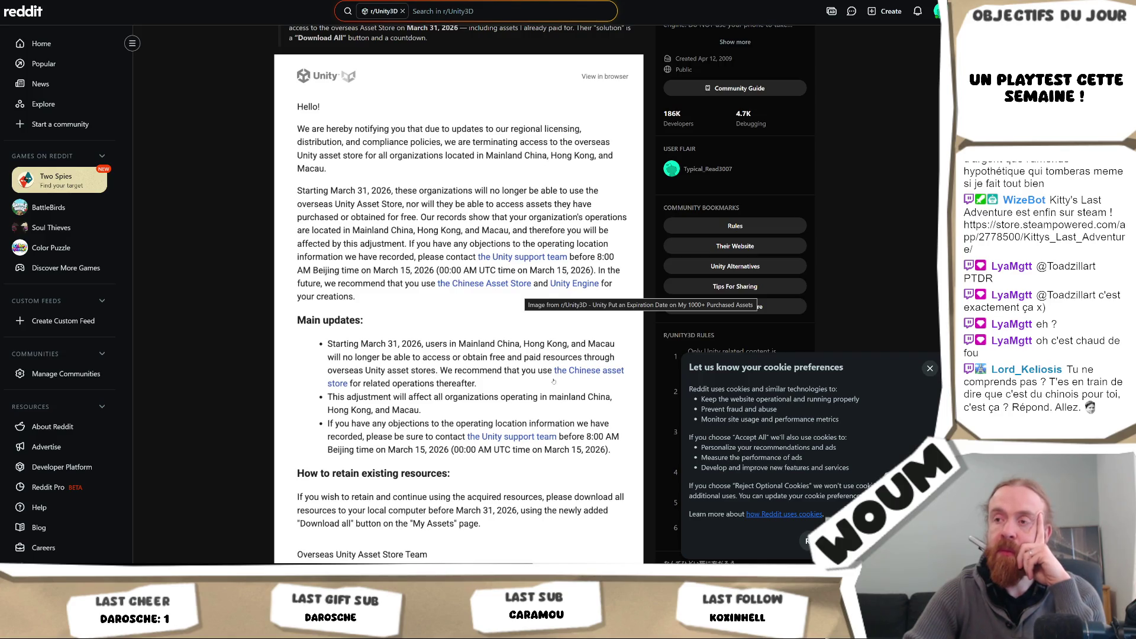
pyautogui.scroll(-2, 553, 382)
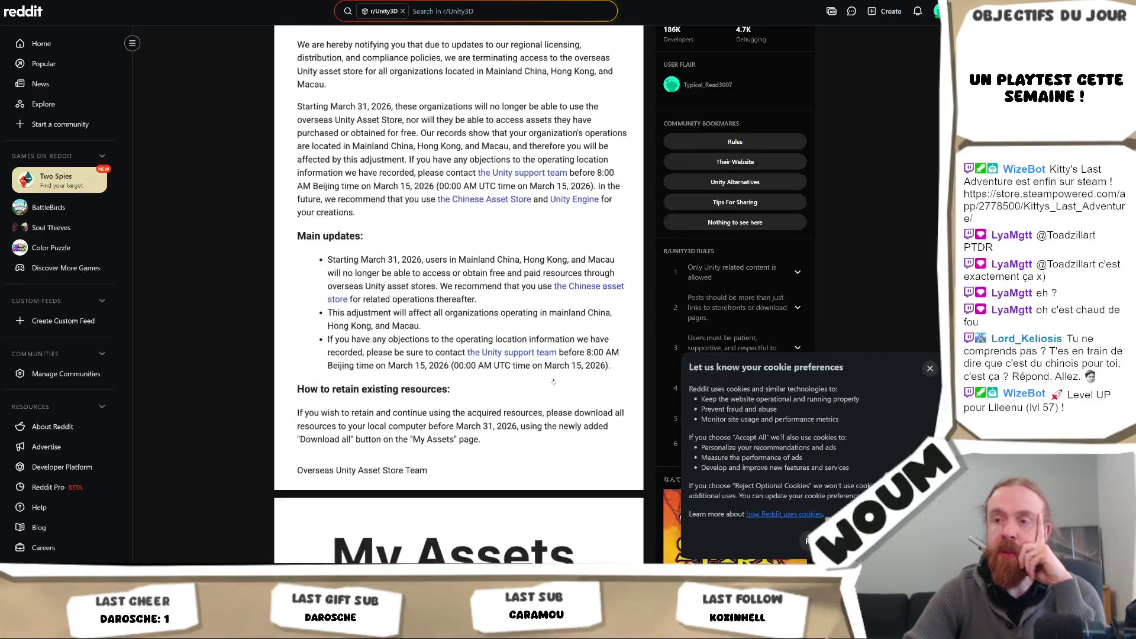
pyautogui.scroll(-6, 553, 373)
pyautogui.scroll(-15, 553, 365)
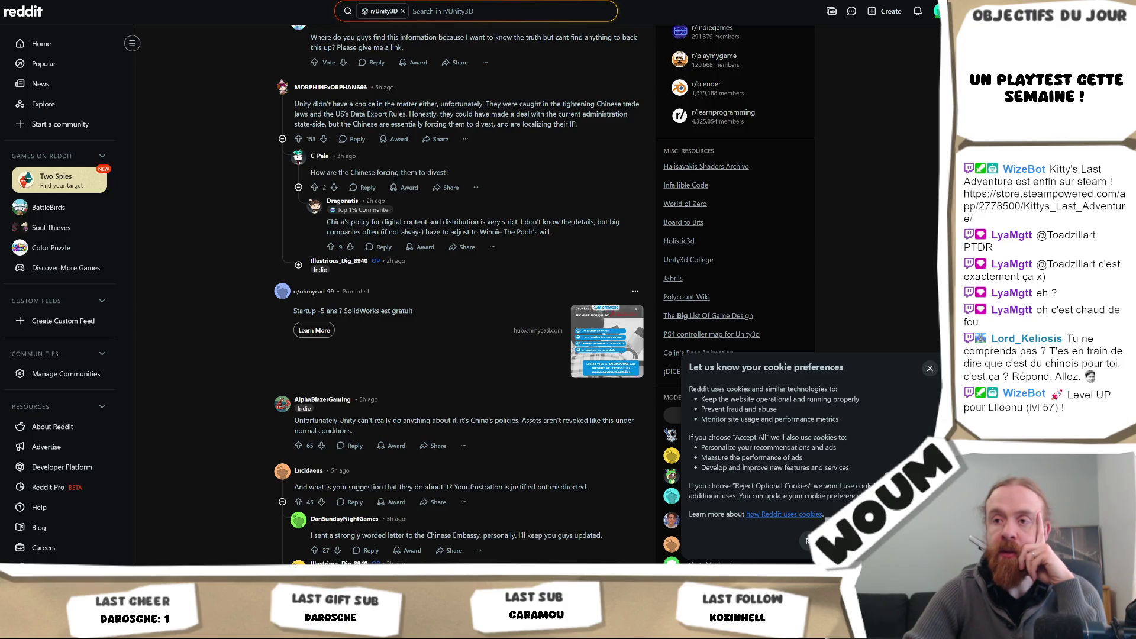
pyautogui.scroll(-1, 510, 418)
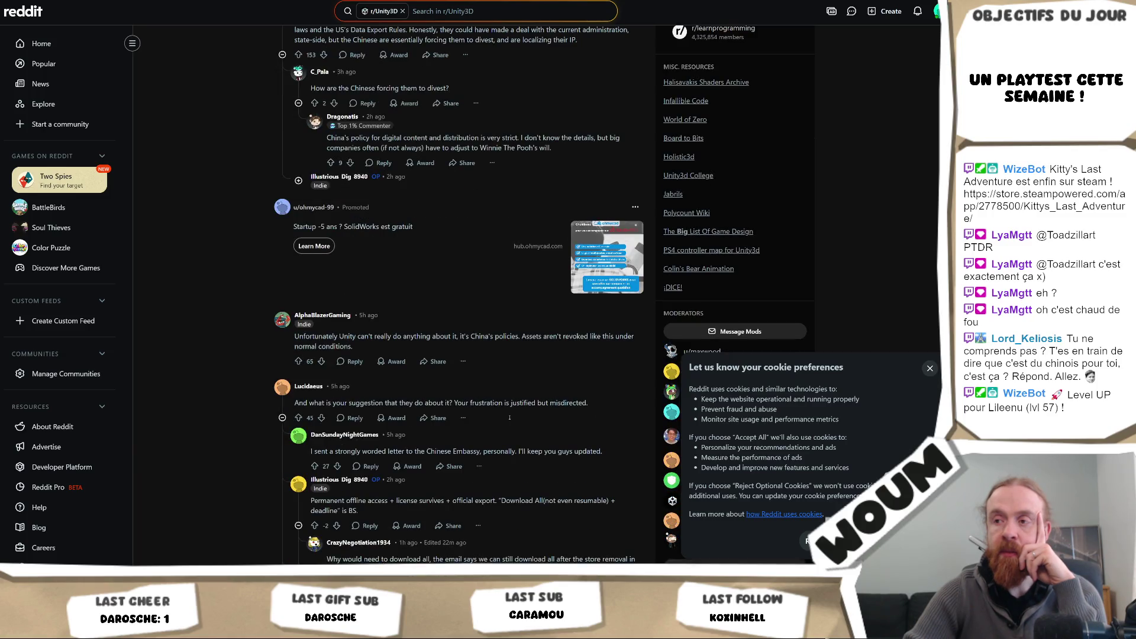
pyautogui.scroll(-6, 509, 418)
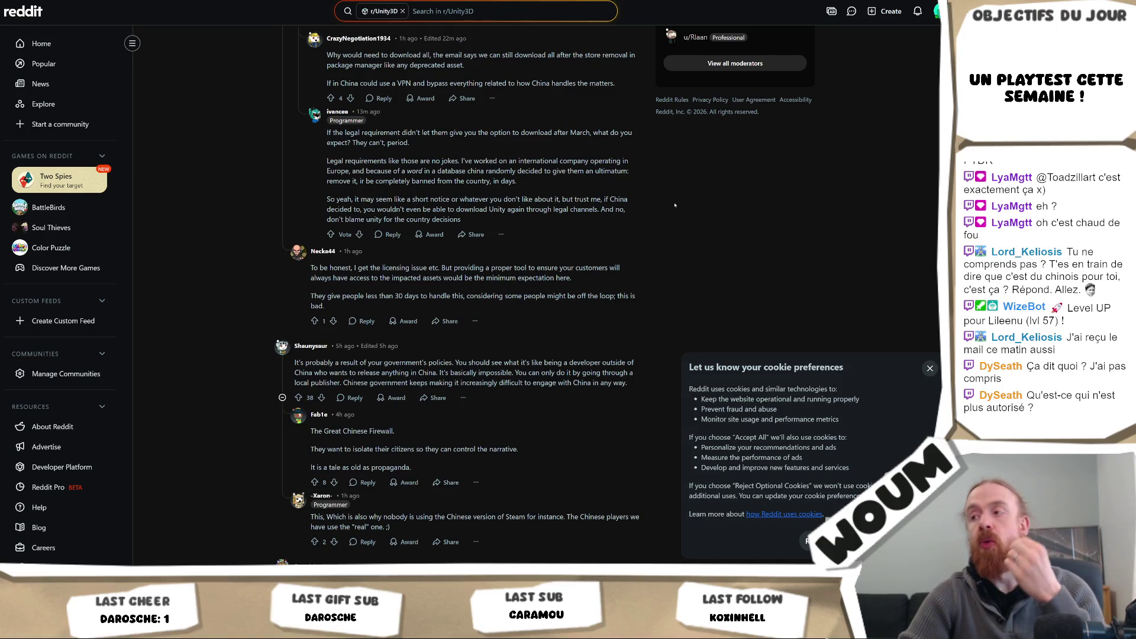
pyautogui.scroll(20, 675, 205)
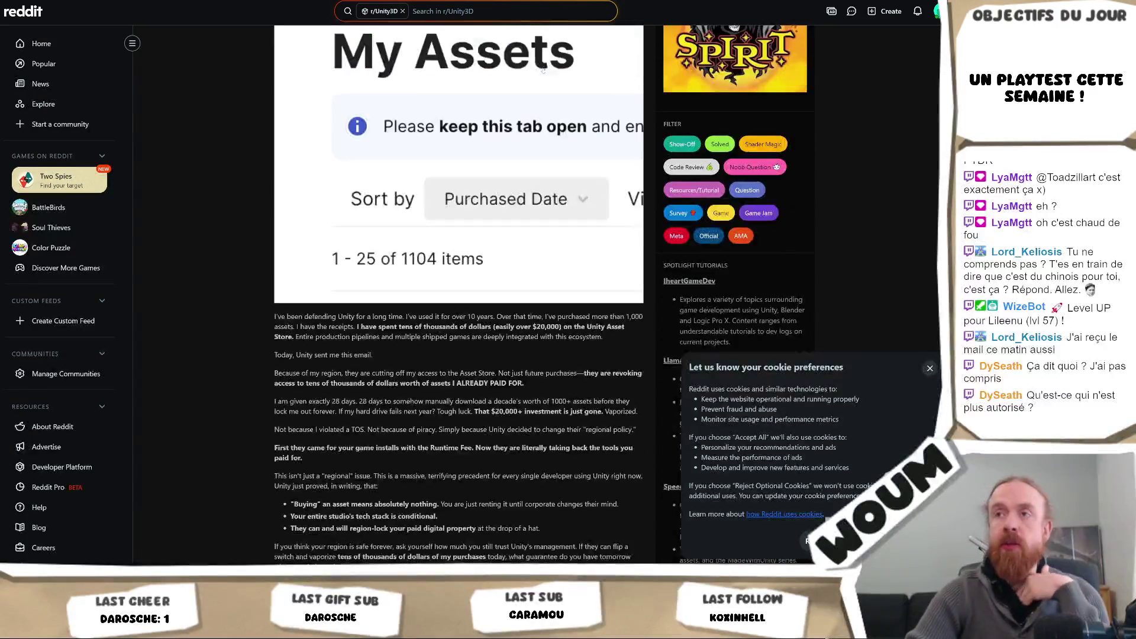
pyautogui.scroll(8, 543, 70)
pyautogui.scroll(-1, 547, 247)
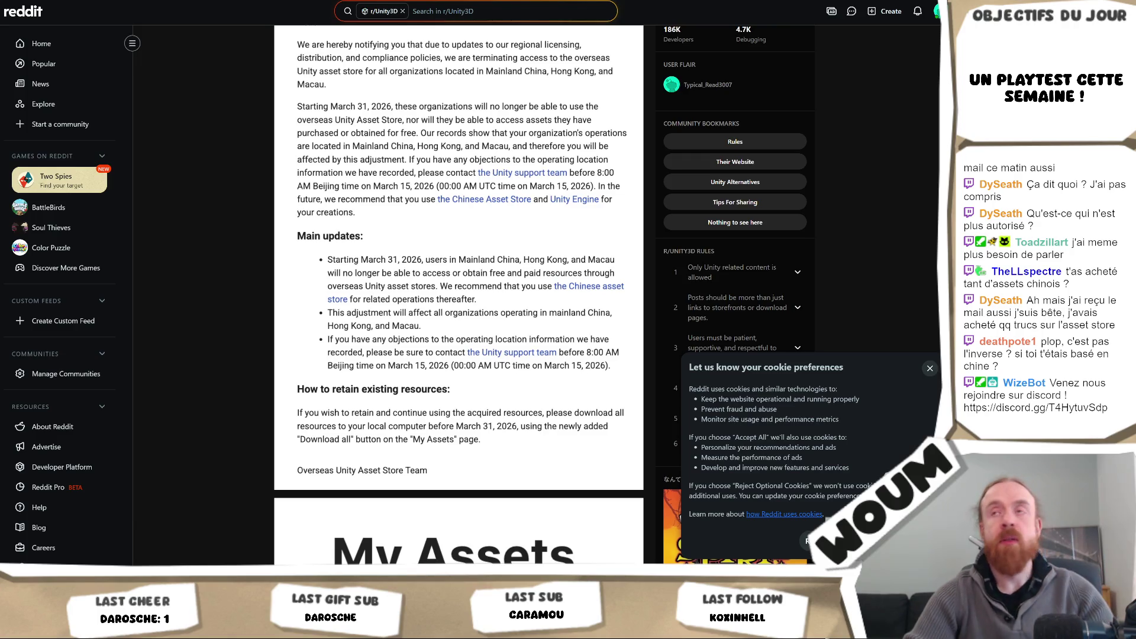
pyautogui.hotkey('ctrl', 't')
pyautogui.write('https://cdn.bfldr.com/S5BC9Y64/as/wpcqrs7fxjcwgqm9m6qz/Assets_being_removed_March_31st')
# Step: Load the pasted removal-list PDF link and dismiss the drawing-tool tip
pyautogui.press('Return')
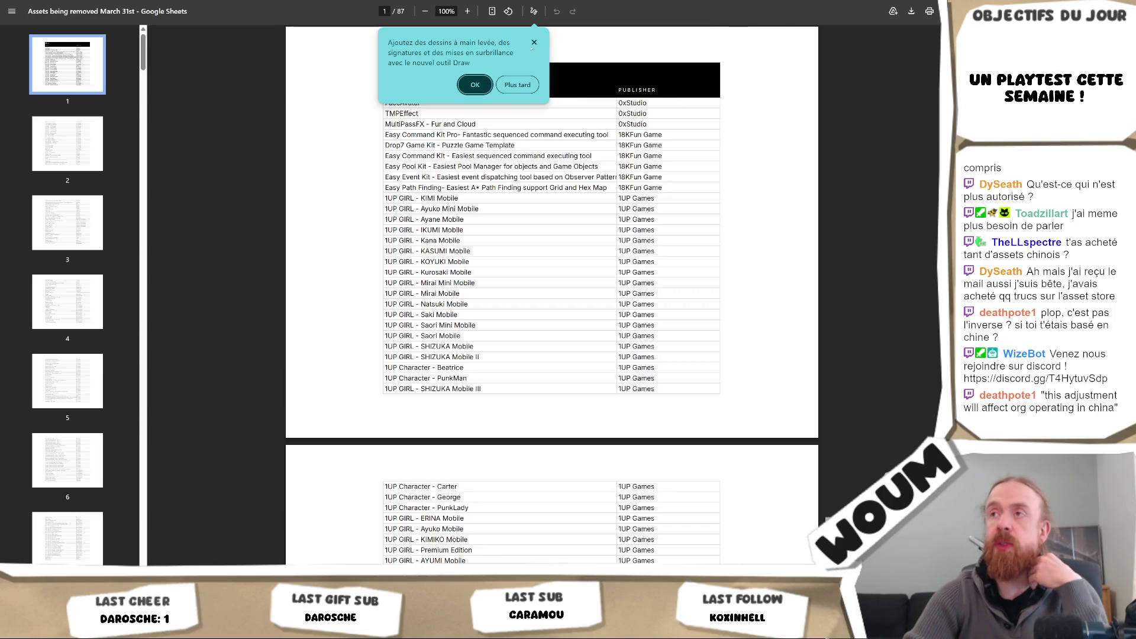
pyautogui.click(534, 42)
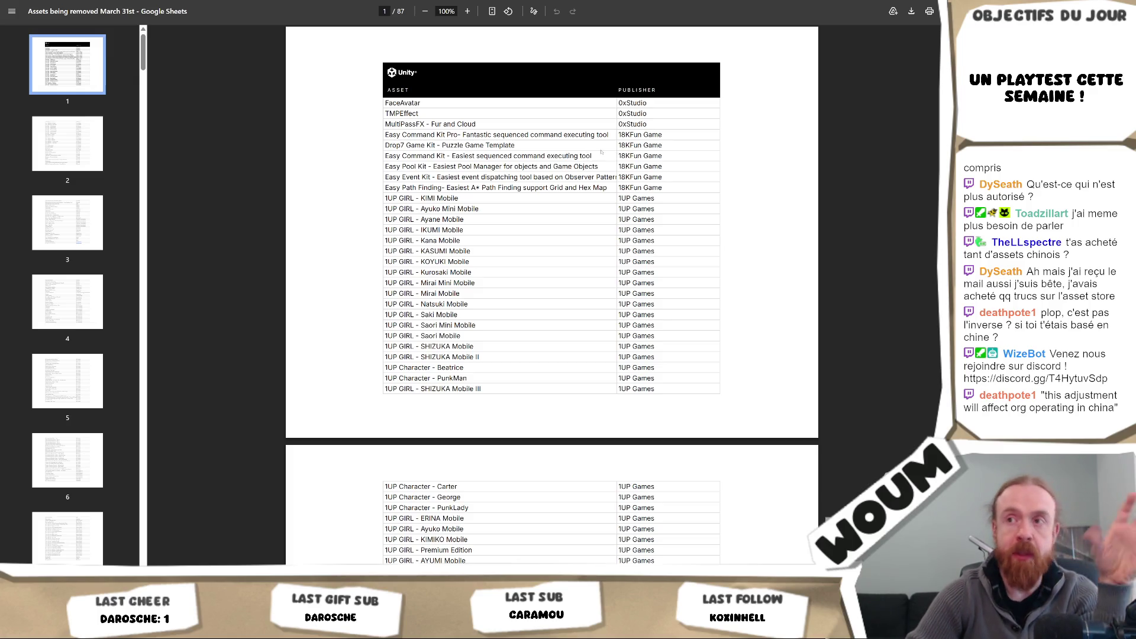
pyautogui.scroll(-12, 563, 230)
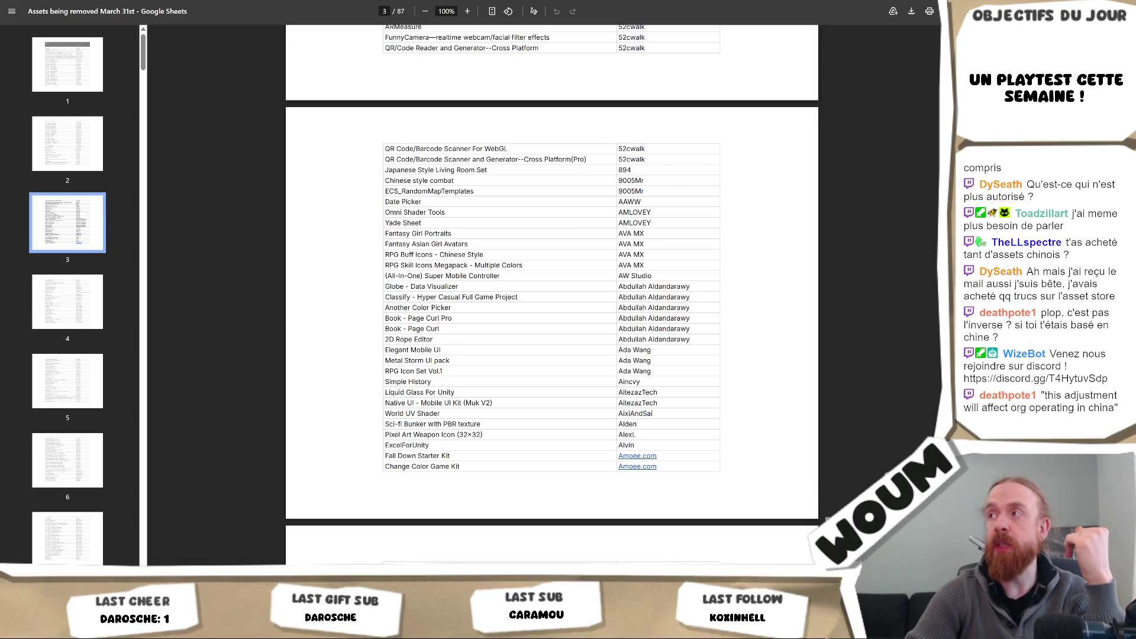
# Step: Skim down through the 87-page PDF, then jump back to page 1
pyautogui.scroll(-20, 552, 295)
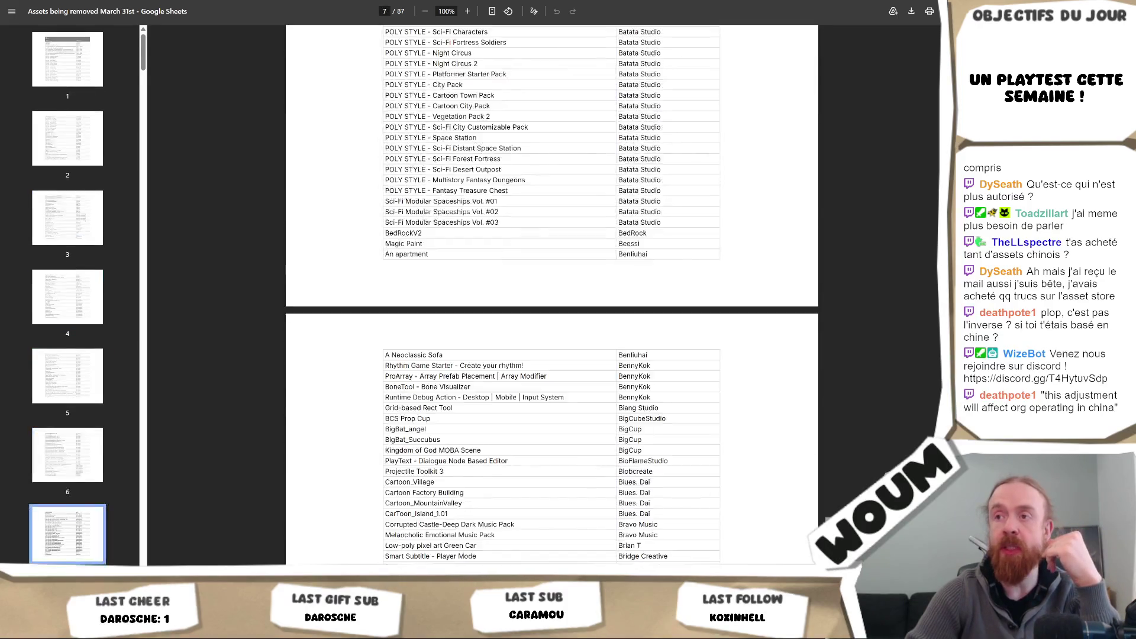
pyautogui.scroll(-10, 936, 98)
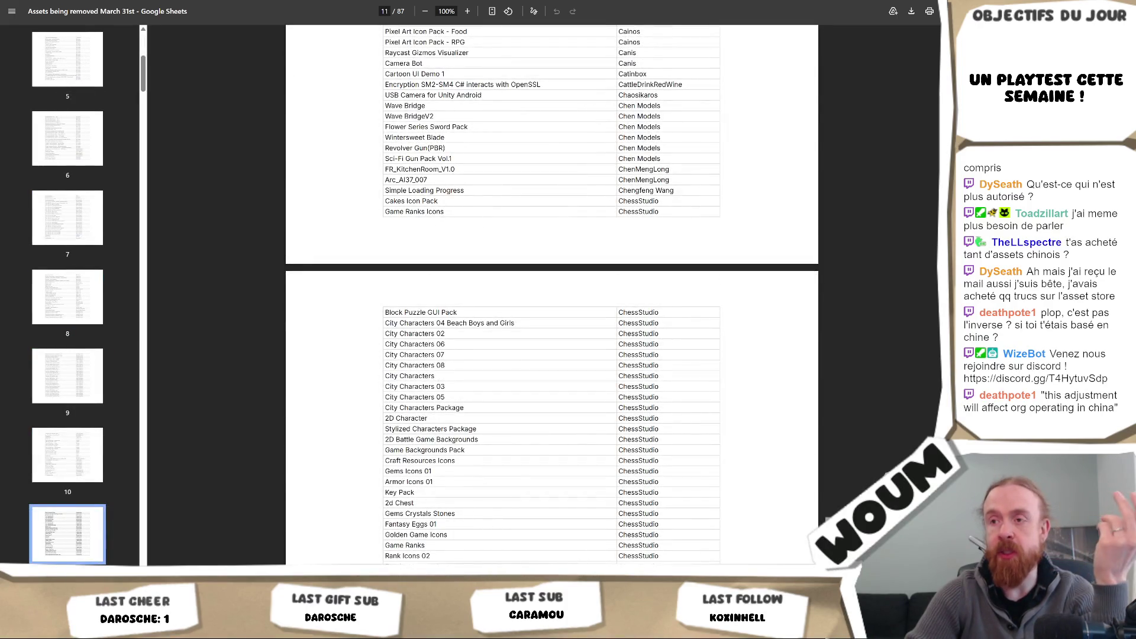
pyautogui.scroll(-3, 936, 98)
pyautogui.scroll(-2, 937, 97)
pyautogui.scroll(-5, 935, 100)
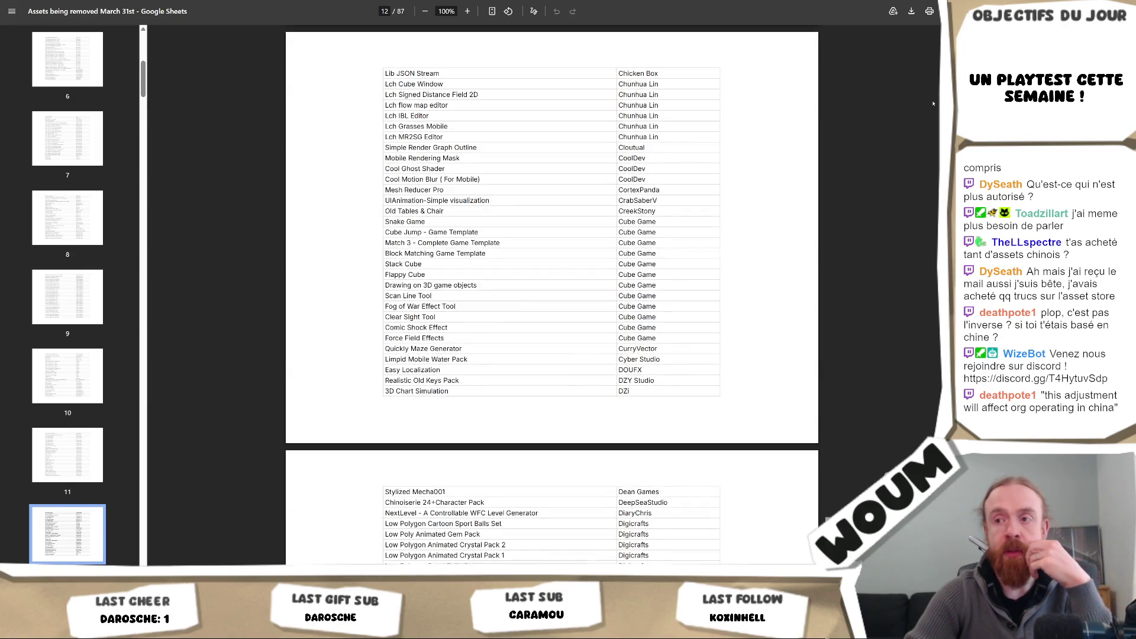
pyautogui.scroll(-1, 933, 104)
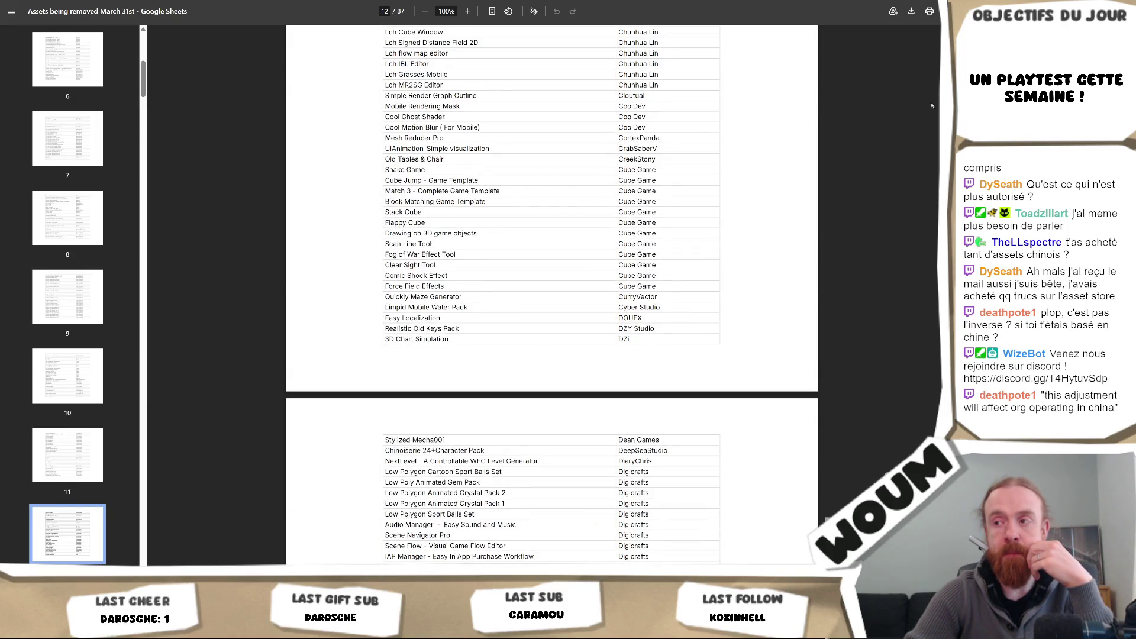
pyautogui.moveTo(933, 104); pyautogui.dragTo(923, 205)
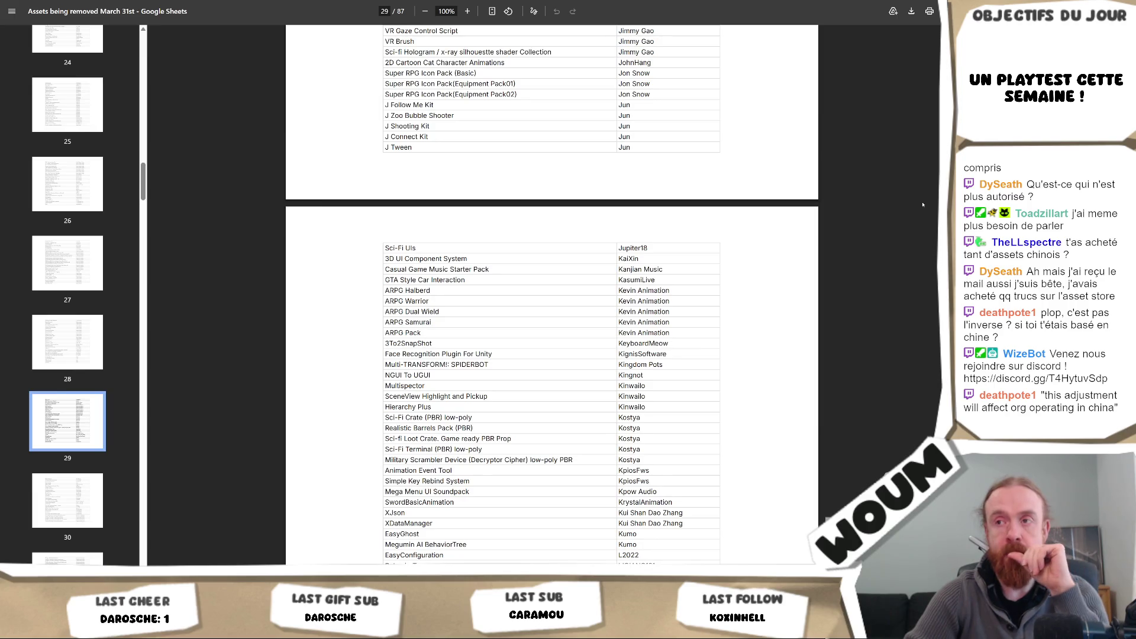
pyautogui.moveTo(922, 204)
pyautogui.mouseDown()
pyautogui.moveTo(891, 320)
pyautogui.moveTo(892, 356)
pyautogui.moveTo(909, 382)
pyautogui.mouseUp()
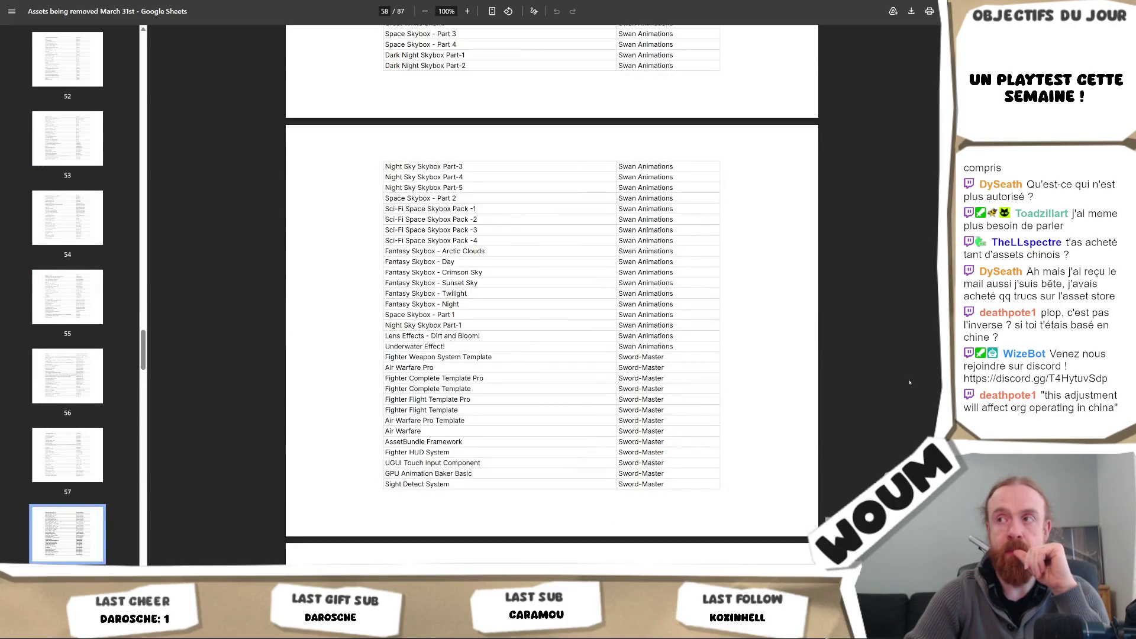
pyautogui.press('Home')
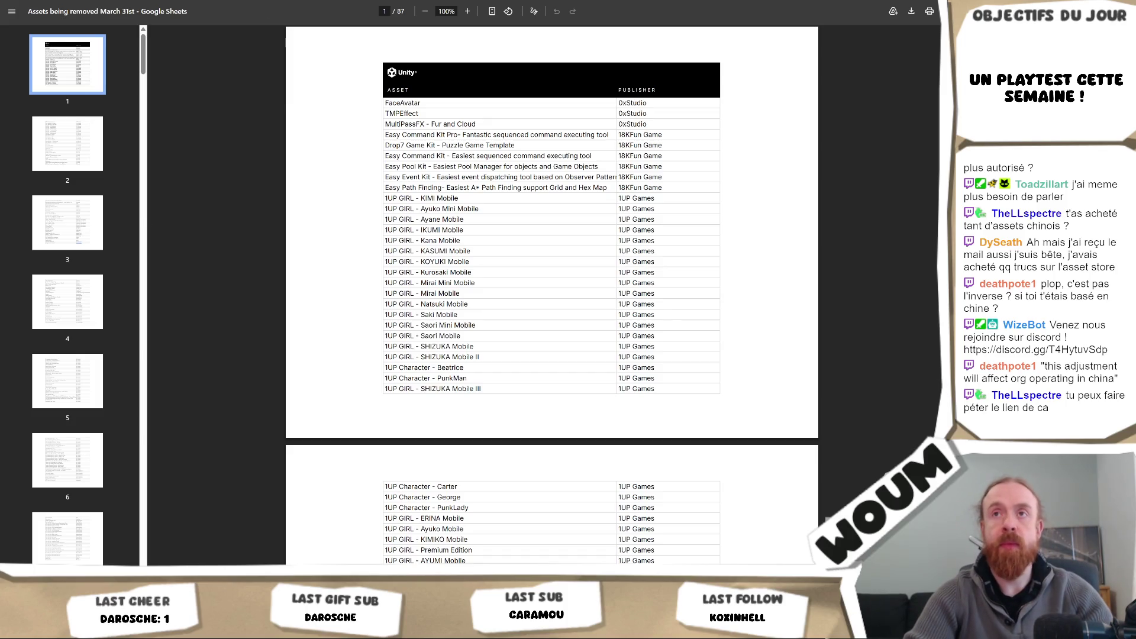
# Step: Copy the removal-list PDF's URL, then scroll down to page 4
pyautogui.hotkey('ctrl', 'l')
pyautogui.hotkey('ctrl', 'c')
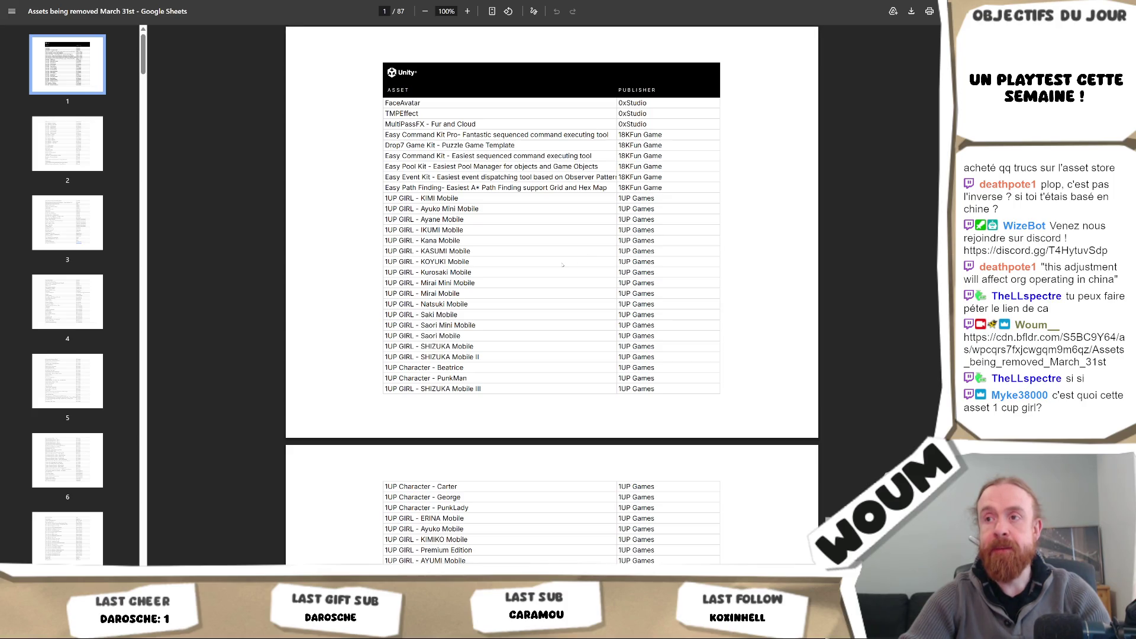
pyautogui.scroll(-7, 562, 265)
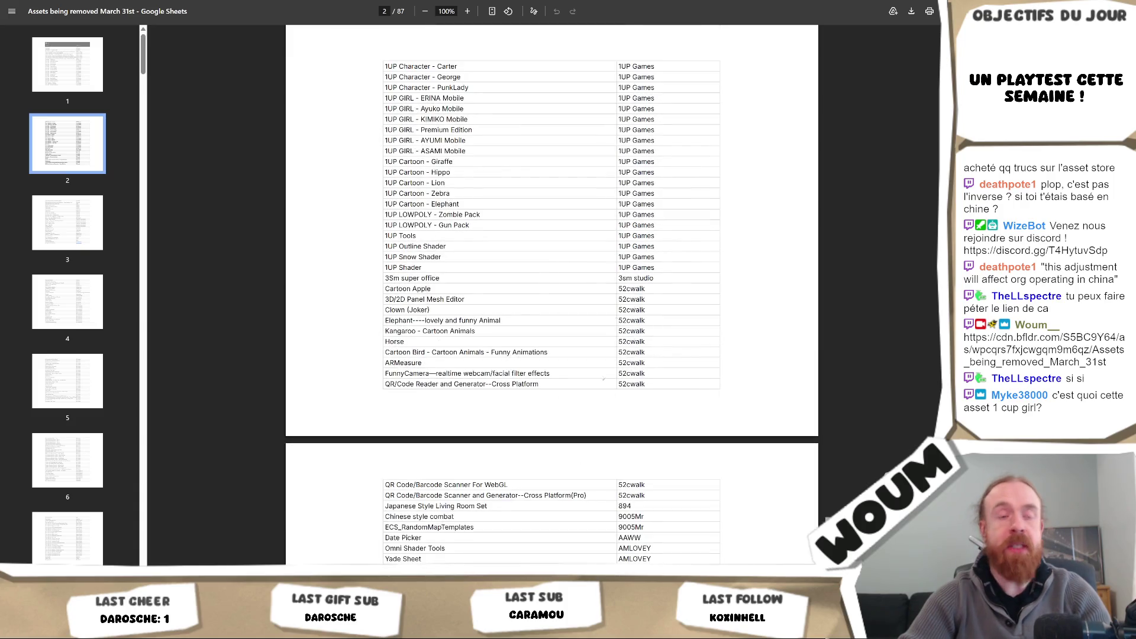
pyautogui.scroll(-2, 586, 363)
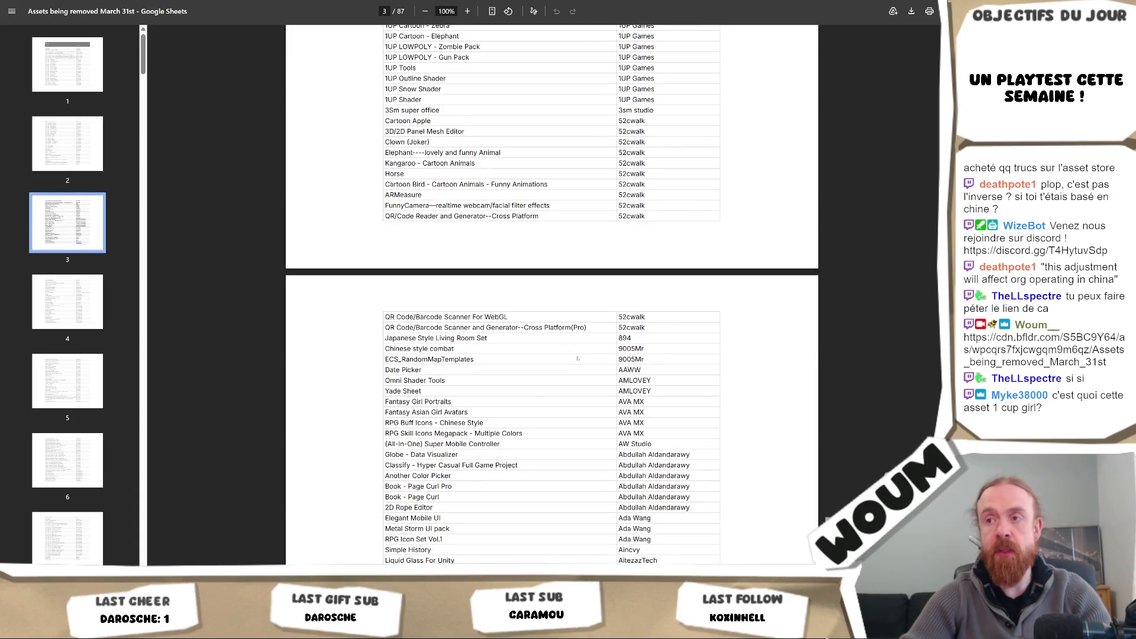
pyautogui.scroll(-3, 577, 358)
pyautogui.scroll(-5, 578, 357)
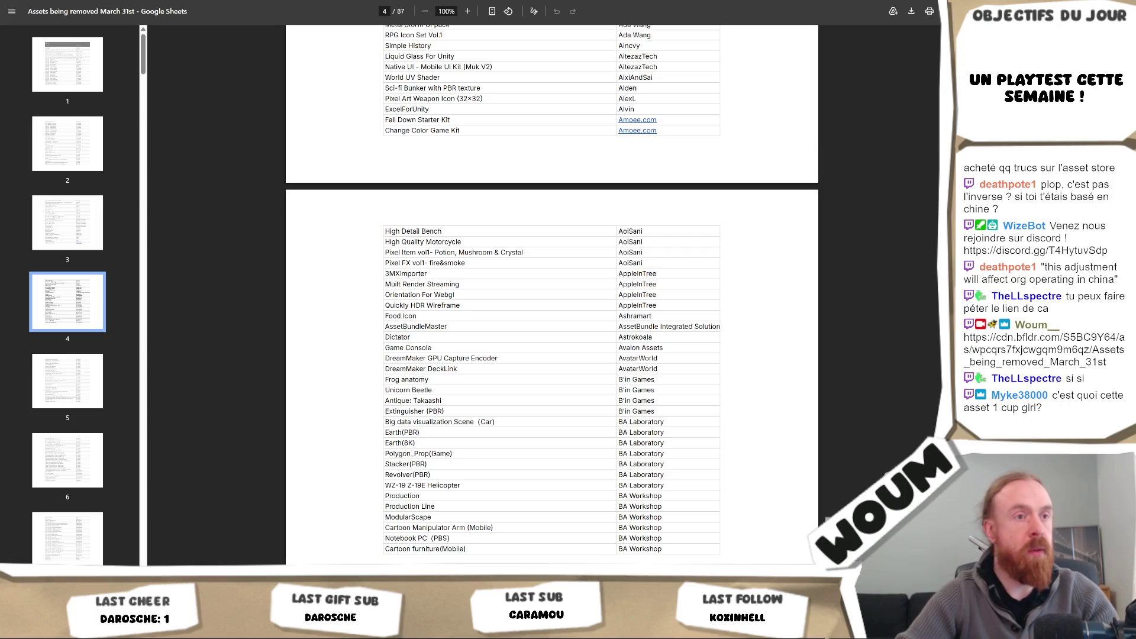
pyautogui.hotkey('ctrl', 'p')
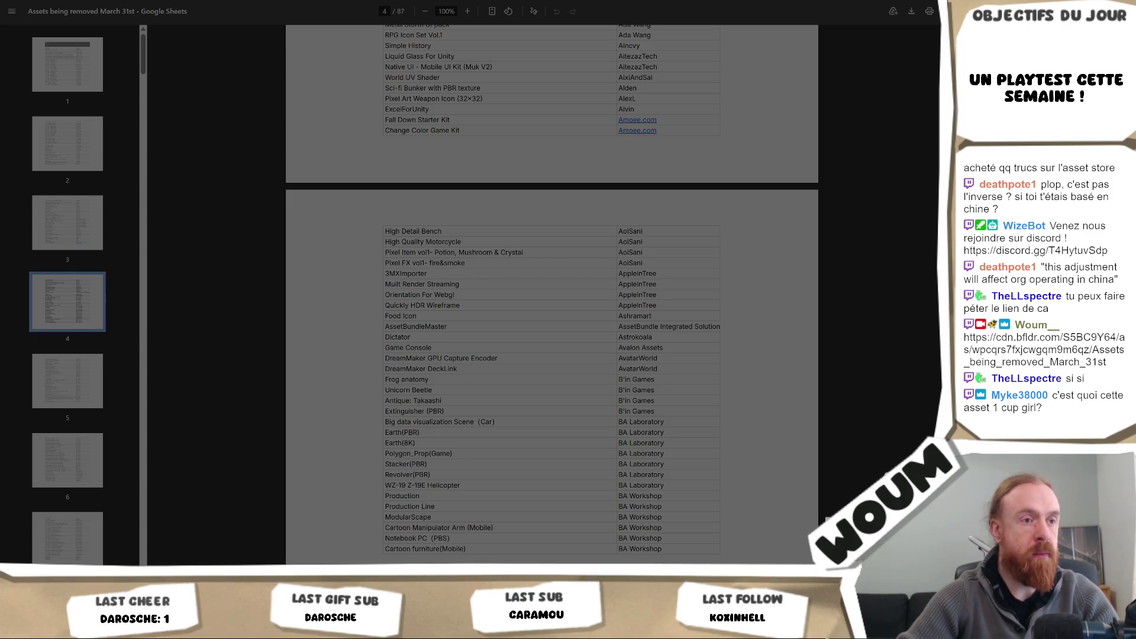
pyautogui.press('Escape')
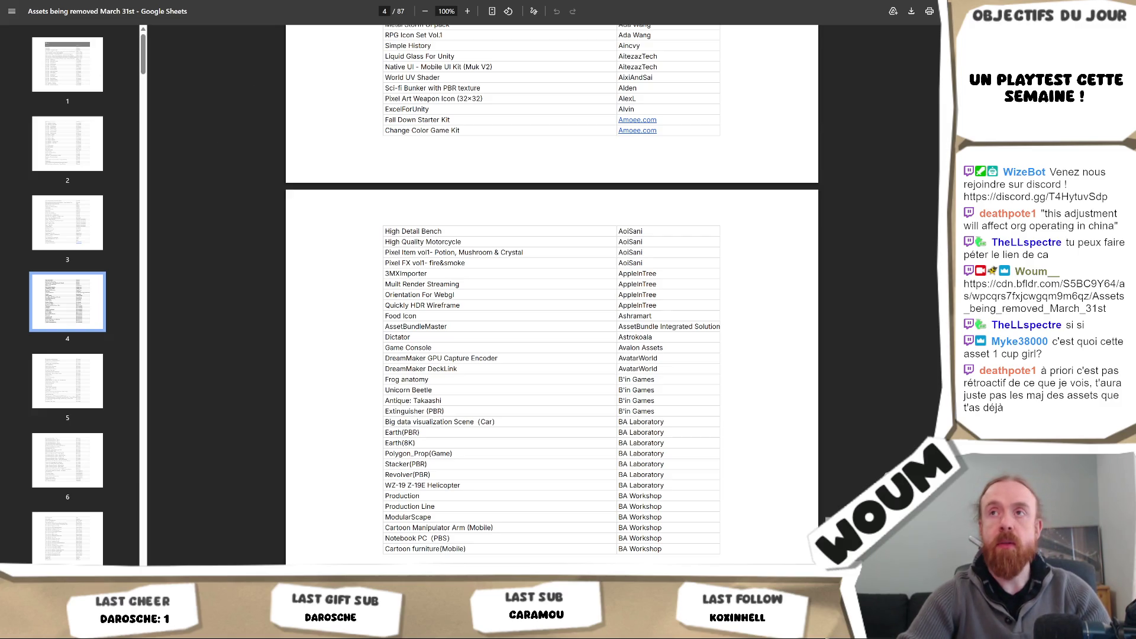
pyautogui.hotkey('ctrl', 't')
pyautogui.hotkey('ctrl', 'v')
# Step: Load the Asset Store email image, then close its tab after reading
pyautogui.press('Return')
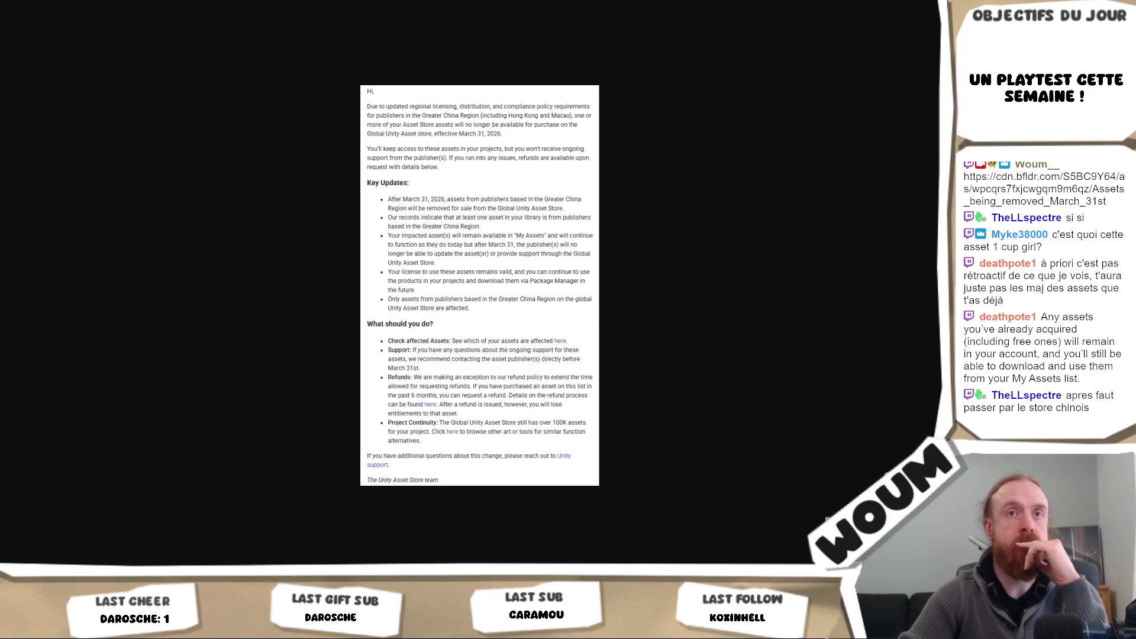
pyautogui.hotkey('ctrl', 'w')
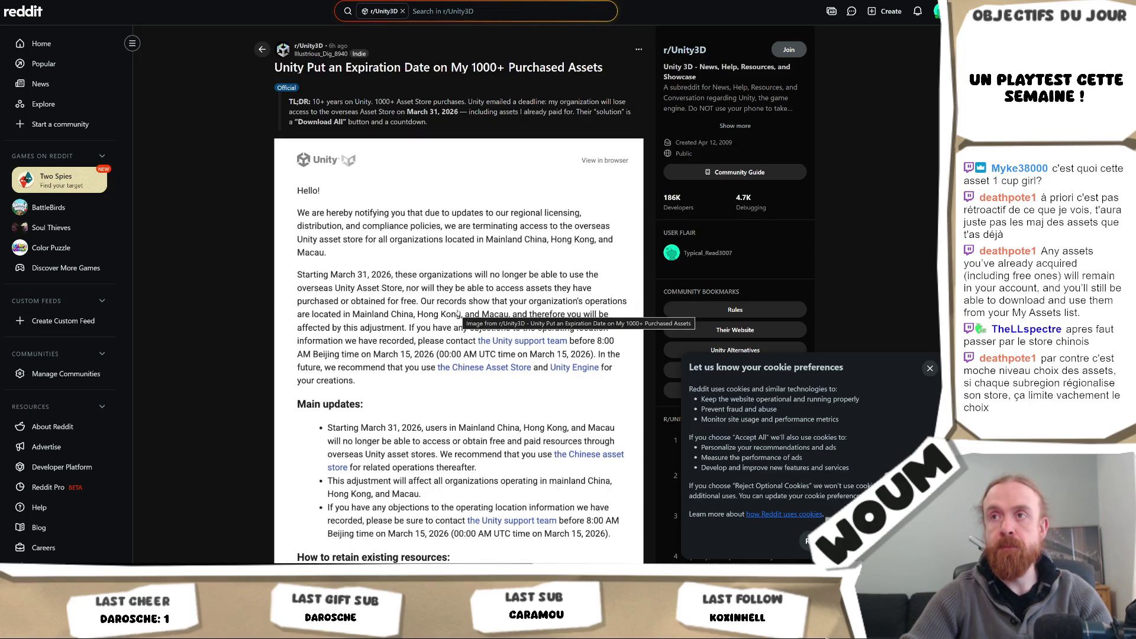
# Step: Scroll down the r/Unity3D post's comments, starting with the Hong Kong-based developer's account
pyautogui.scroll(-20, 457, 314)
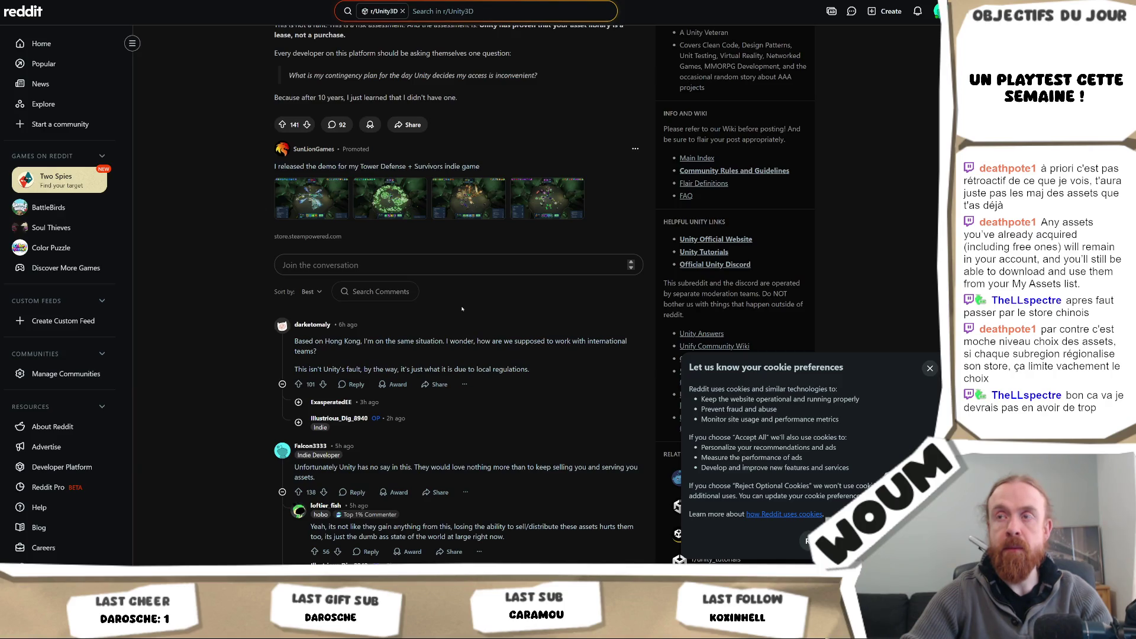
# Step: Skim the Reddit comments, then look over the PDF of assets being removed
pyautogui.scroll(-5, 462, 309)
pyautogui.scroll(-4, 467, 301)
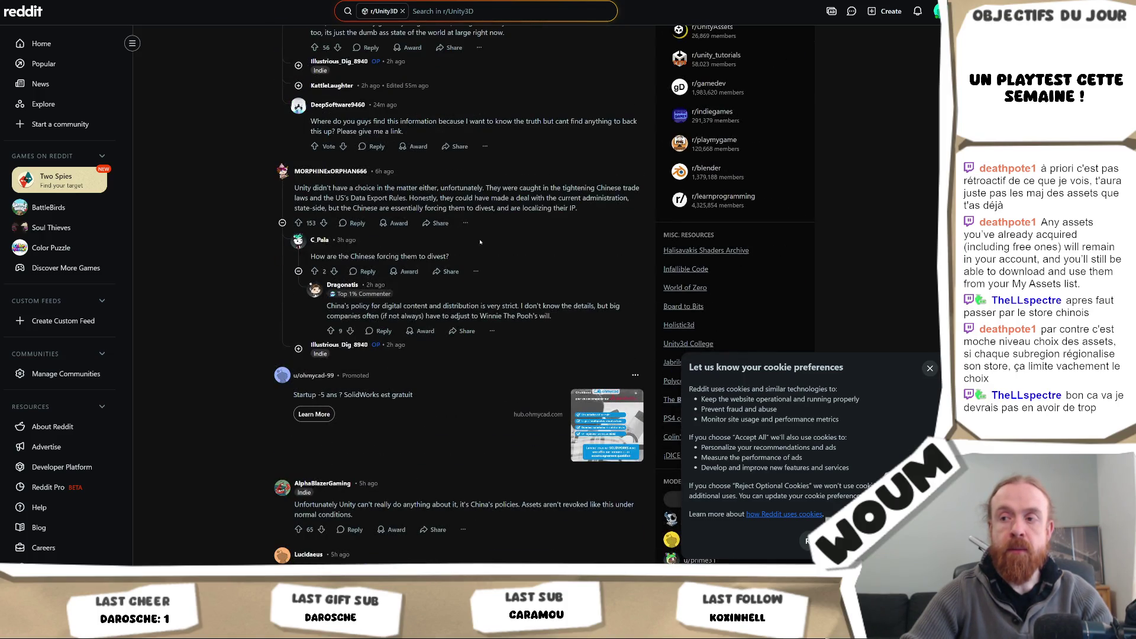
pyautogui.scroll(4, 473, 269)
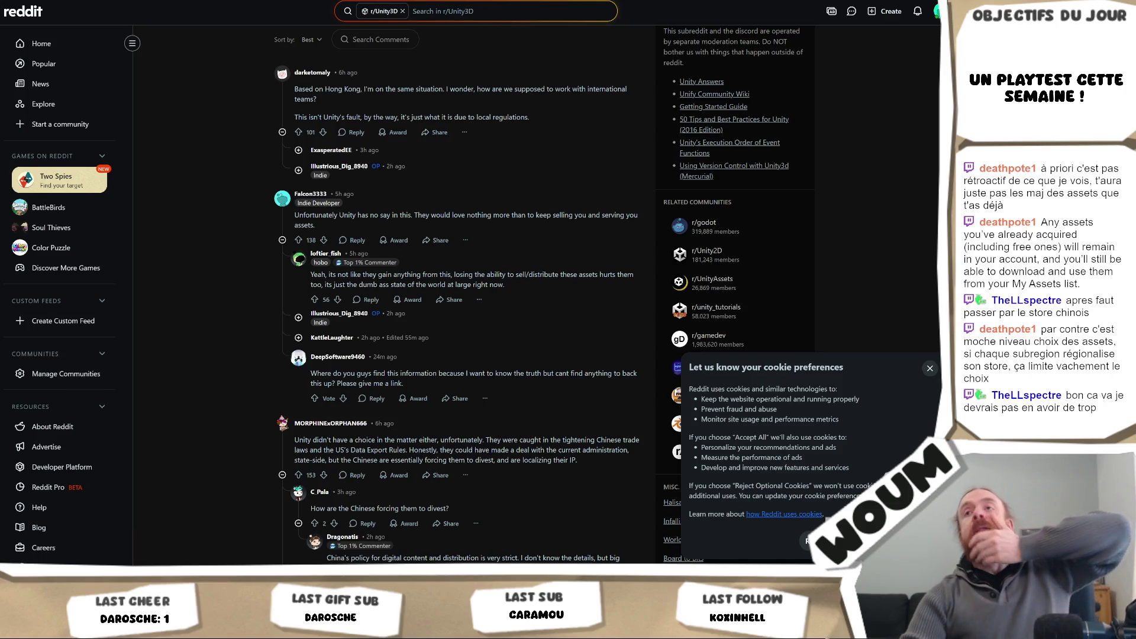
pyautogui.hotkey('alt', 'Tab')
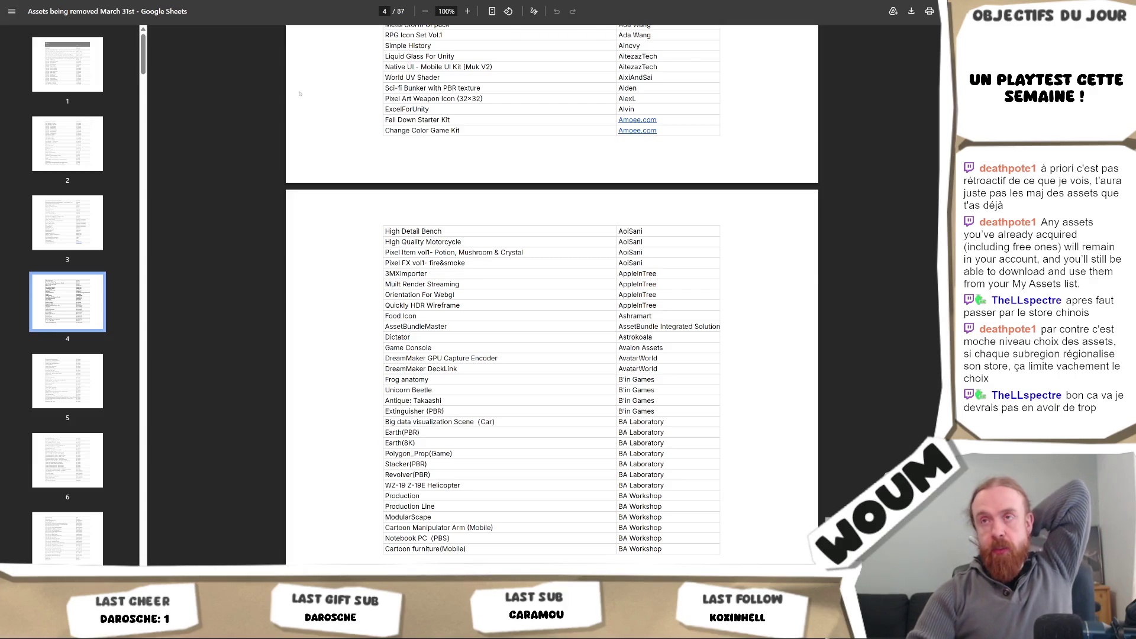
pyautogui.scroll(4, 301, 101)
# Step: Back in the Reddit thread, dismiss the cookie preferences notice and return to Unity
pyautogui.hotkey('alt', 'Tab')
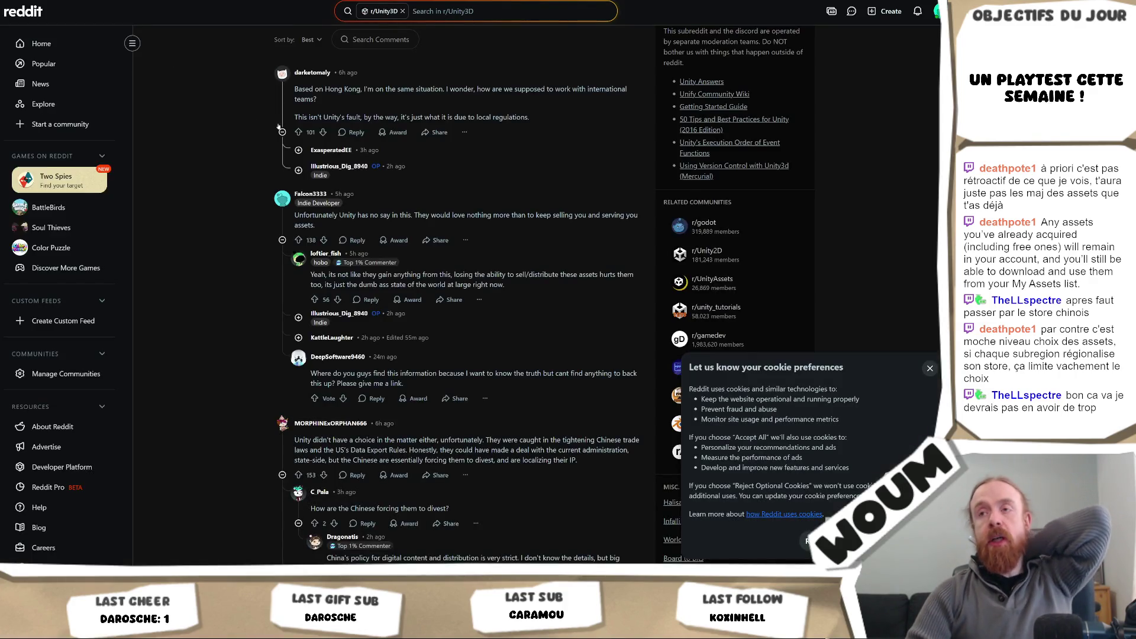
pyautogui.scroll(10, 278, 126)
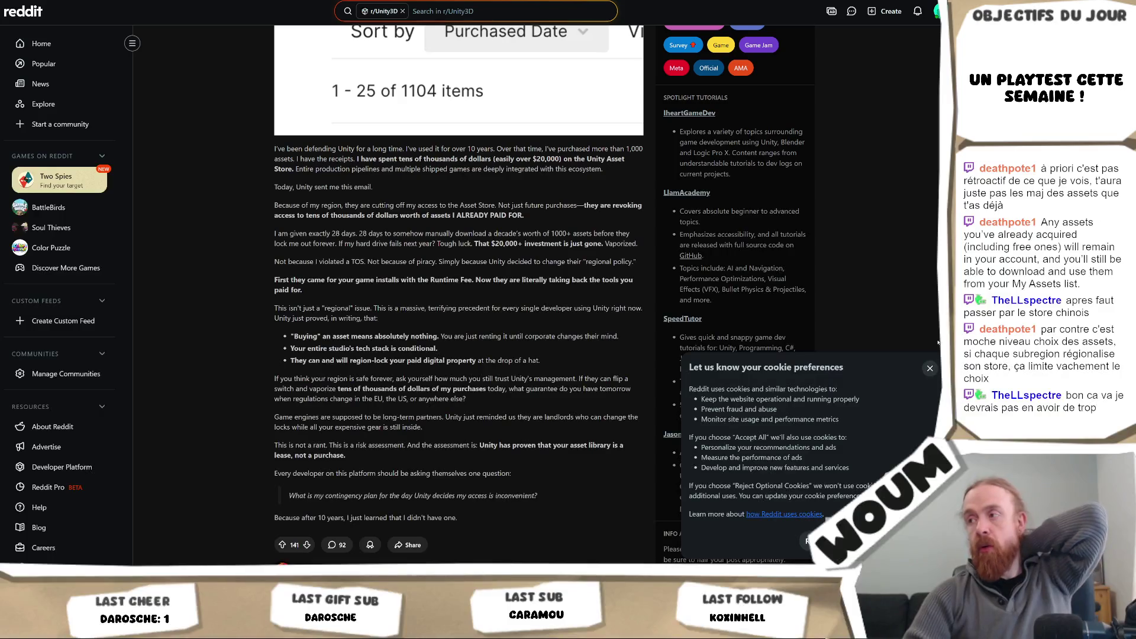
pyautogui.click(930, 368)
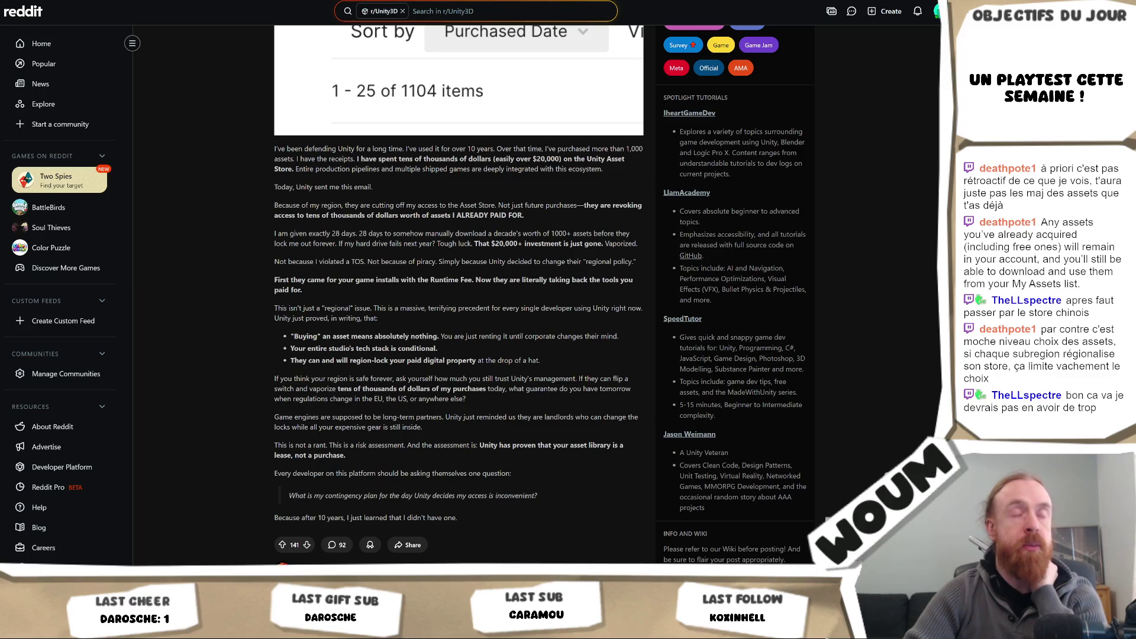
pyautogui.hotkey('alt', 'Tab')
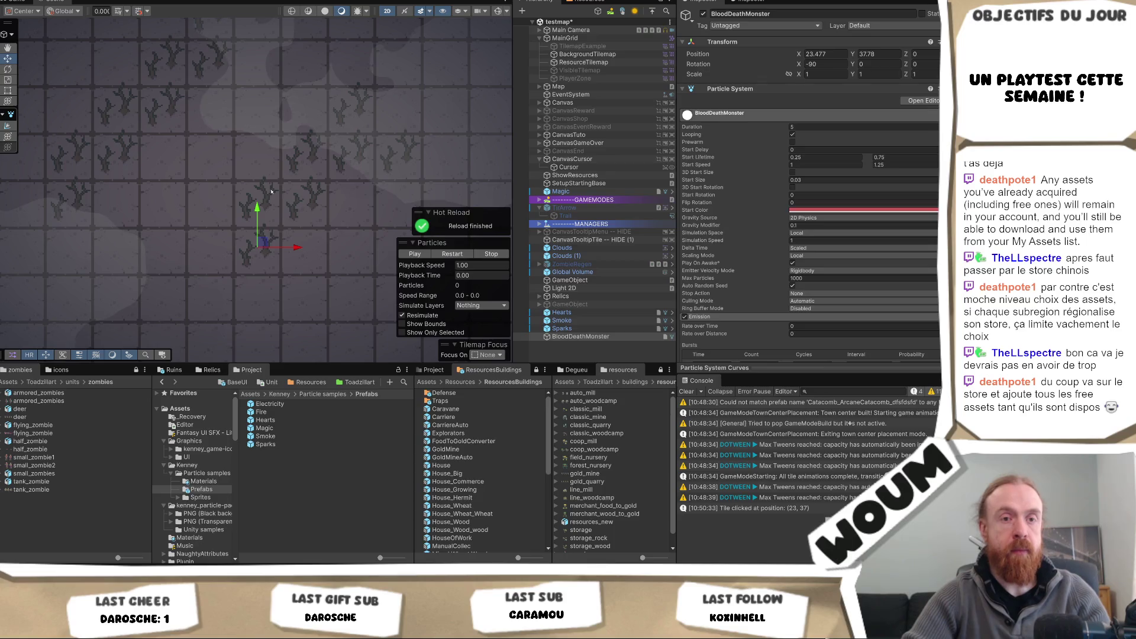
pyautogui.moveTo(301, 180)
pyautogui.mouseDown()
pyautogui.moveTo(263, 236)
pyautogui.moveTo(271, 204)
pyautogui.mouseUp()
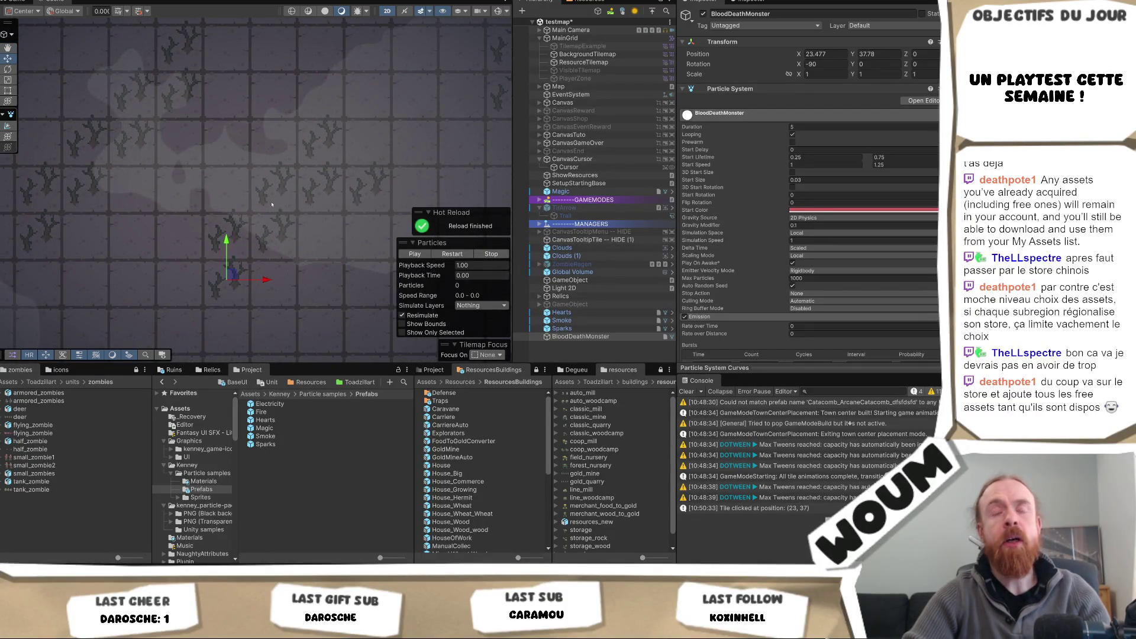
pyautogui.scroll(-1, 271, 204)
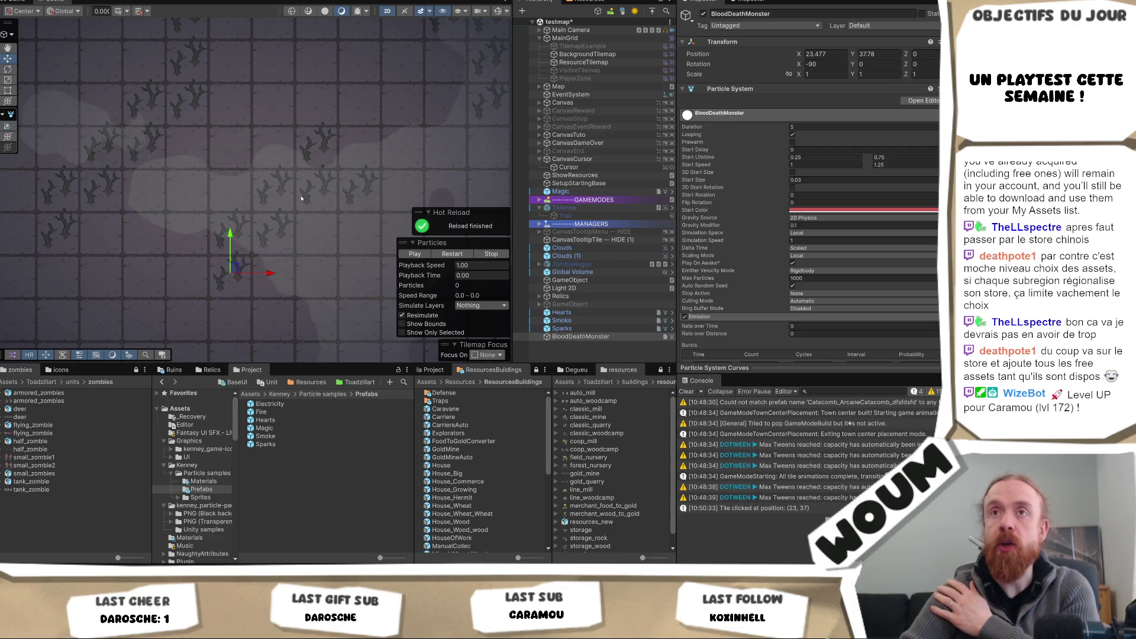
pyautogui.scroll(-3, 298, 210)
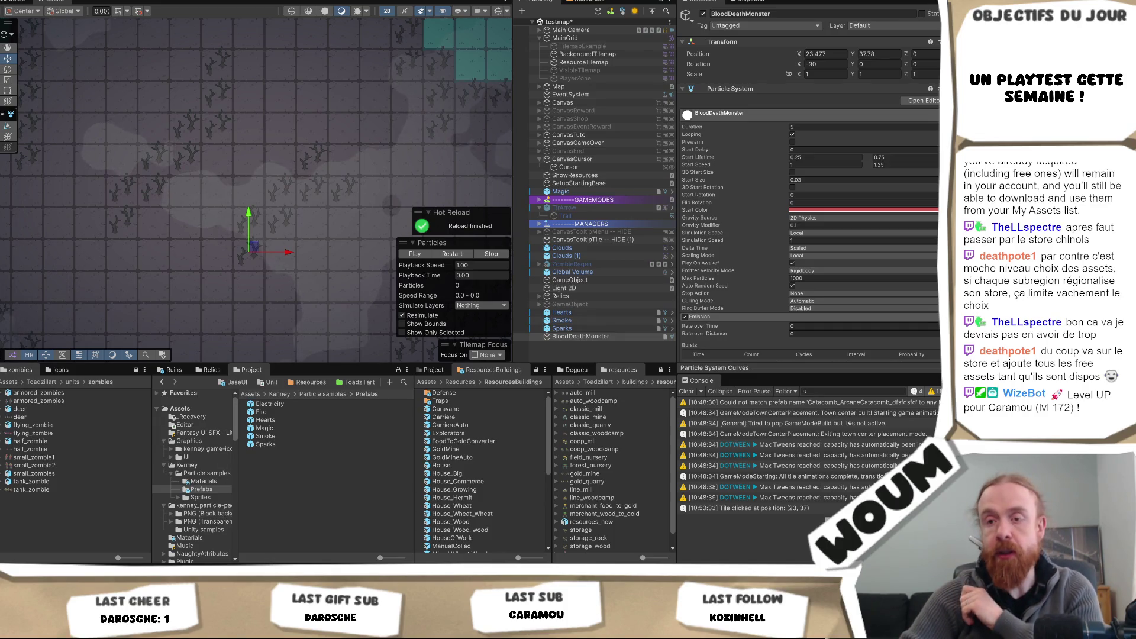
pyautogui.hotkey('alt', 'Tab')
pyautogui.scroll(10, 458, 296)
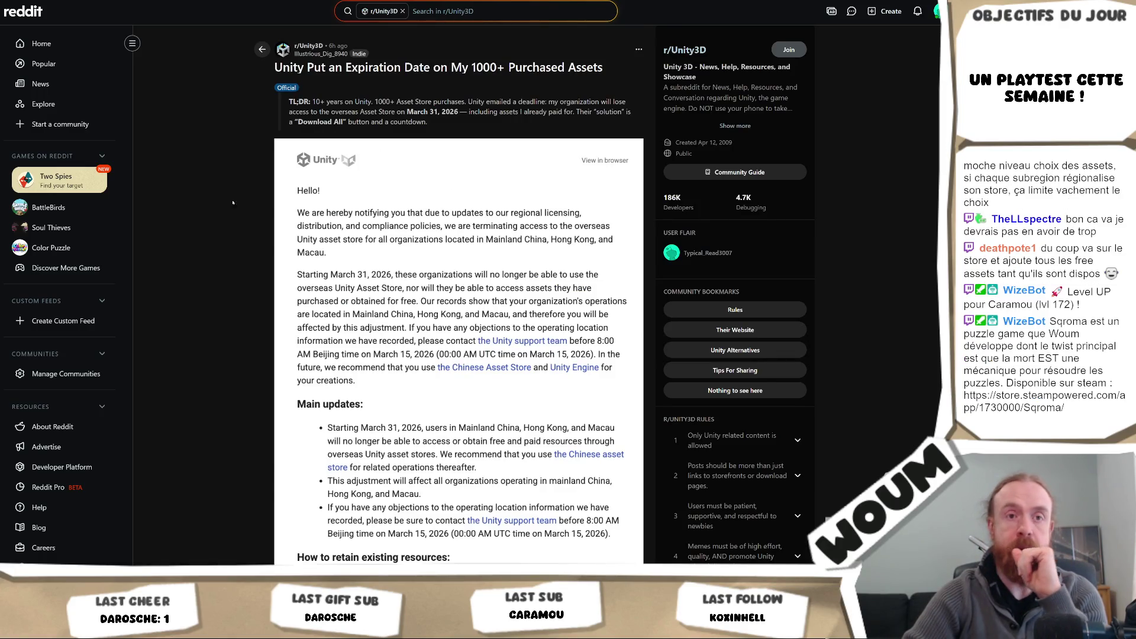
pyautogui.scroll(-10, 243, 207)
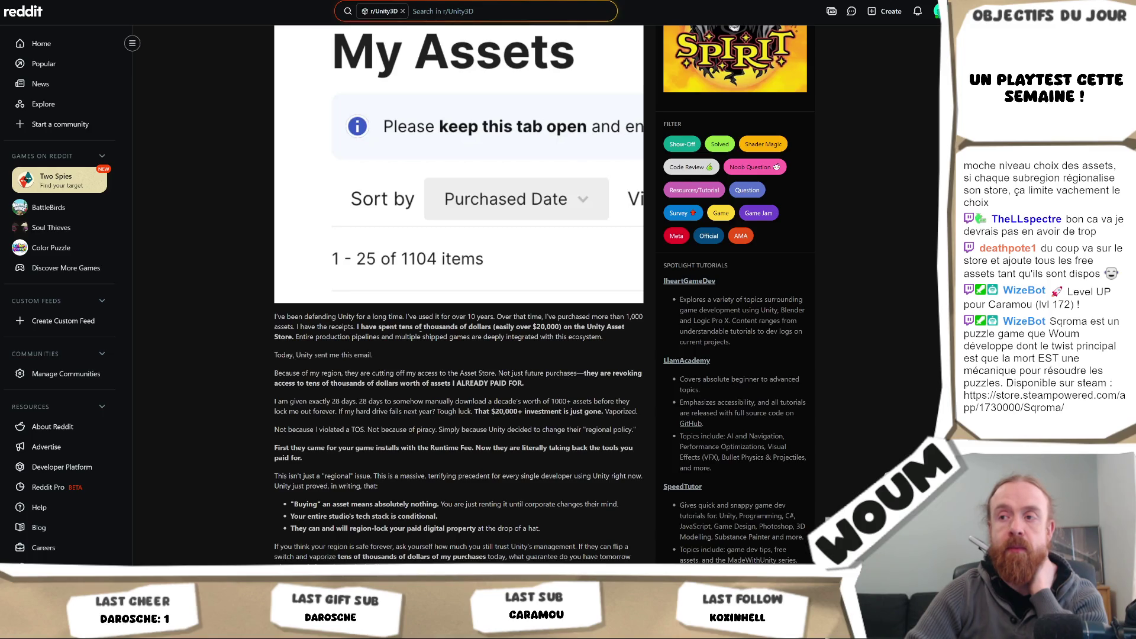
pyautogui.scroll(-3, 420, 329)
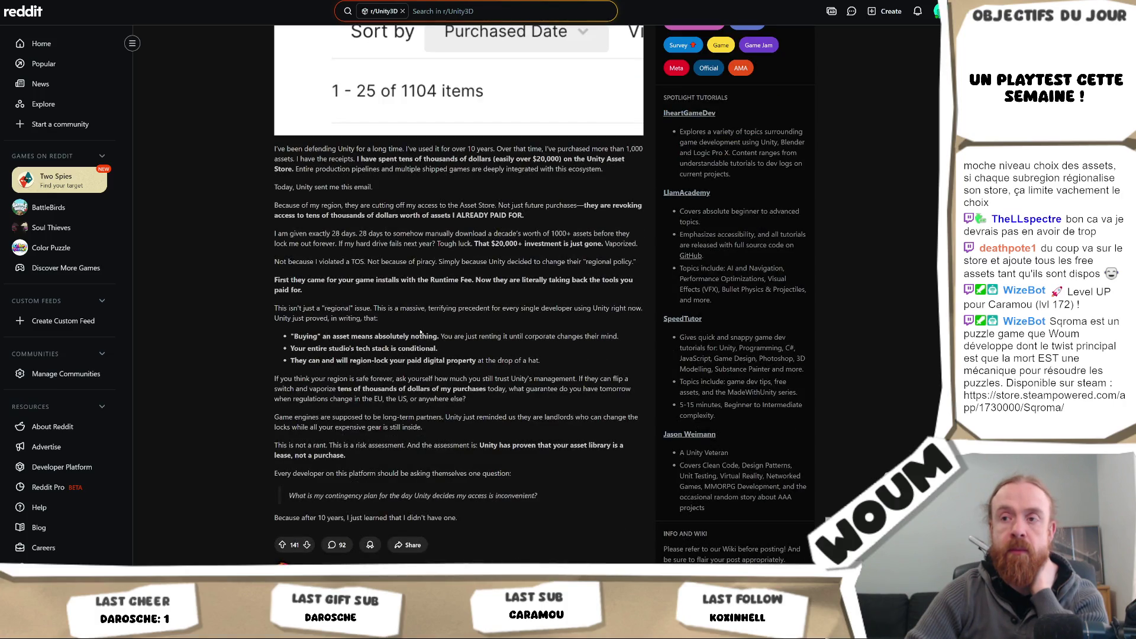
pyautogui.scroll(15, 421, 329)
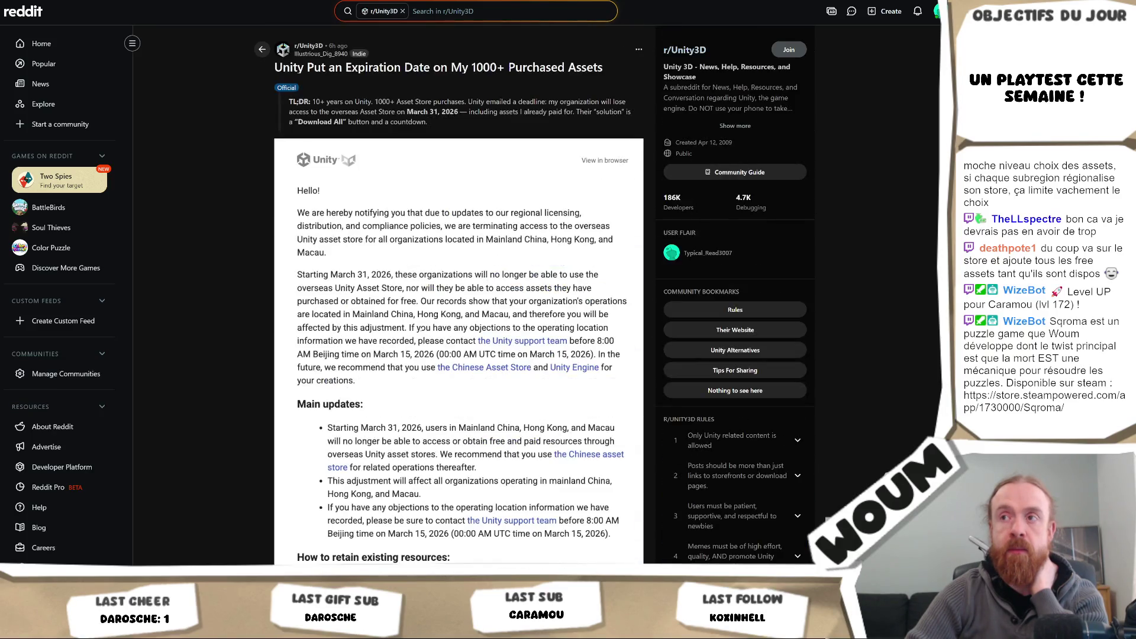
pyautogui.scroll(-15, 420, 329)
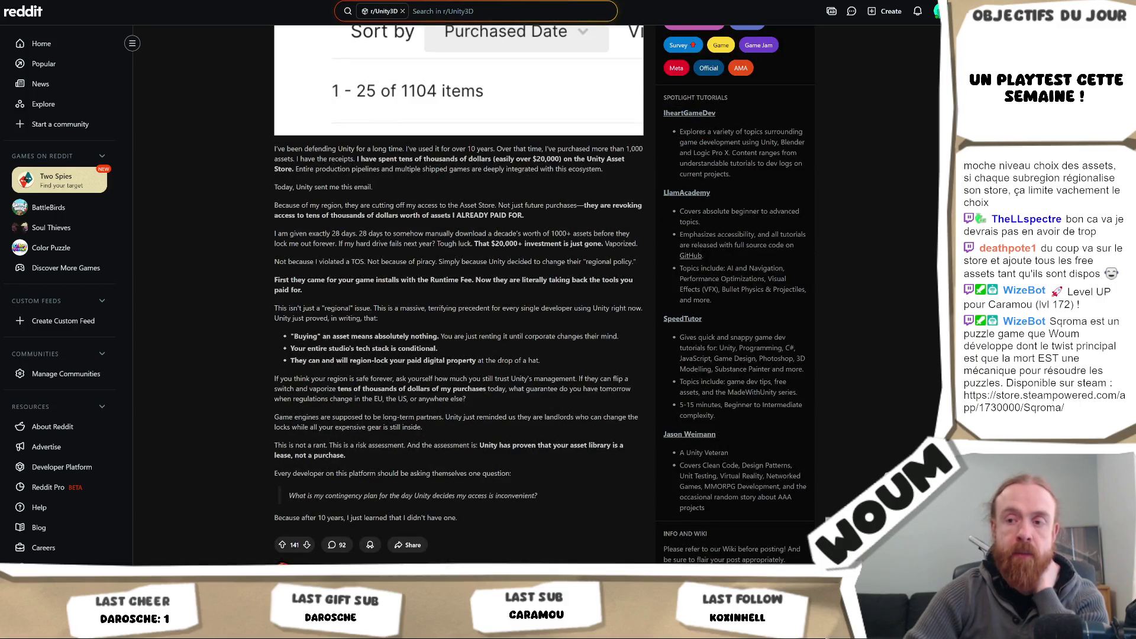
pyautogui.moveTo(301, 627)
pyautogui.hotkey('alt', 'Tab')
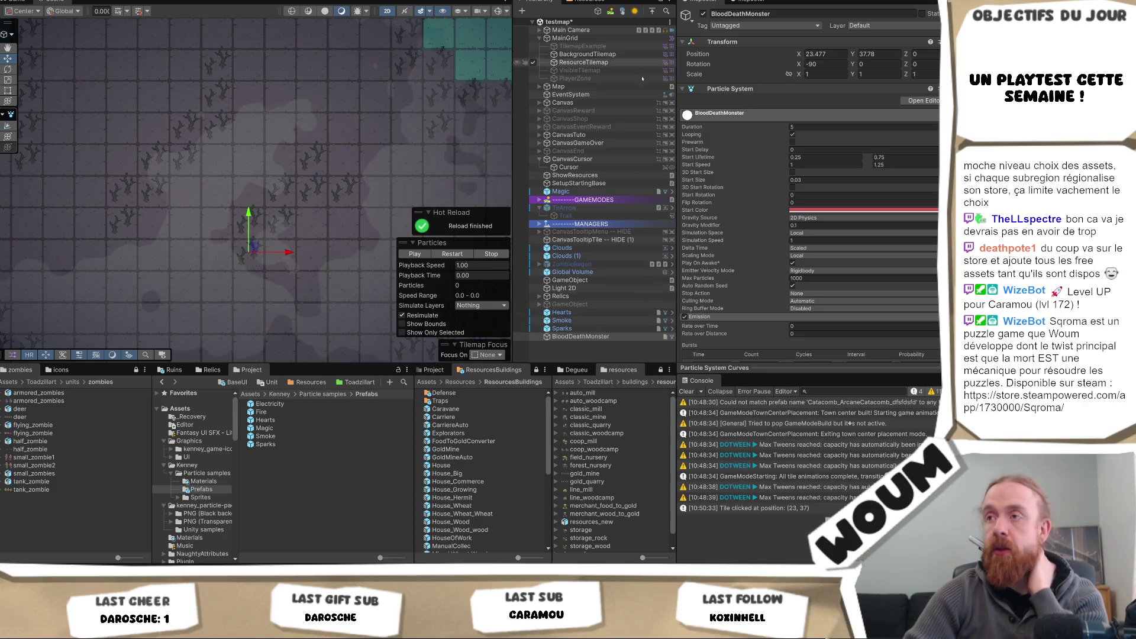
# Step: Leave the Unity Hierarchy and bring up the Reddit post on revoked Asset Store purchases
pyautogui.moveTo(566, 342)
pyautogui.mouseDown()
pyautogui.moveTo(574, 321)
pyautogui.moveTo(571, 337)
pyautogui.mouseUp()
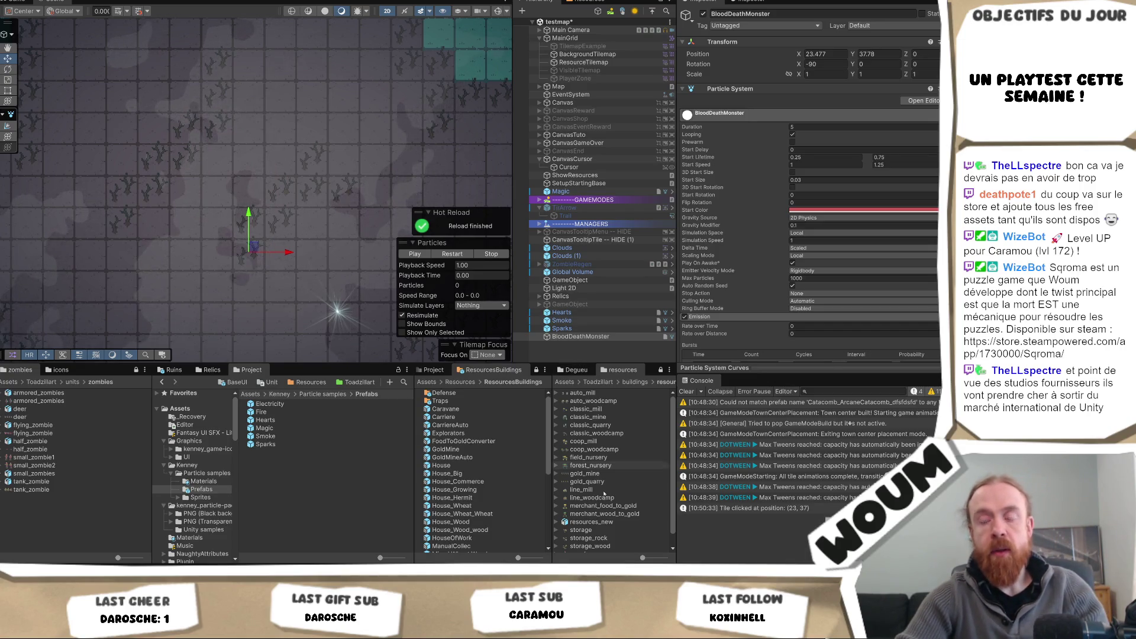
pyautogui.hotkey('alt', 'Tab')
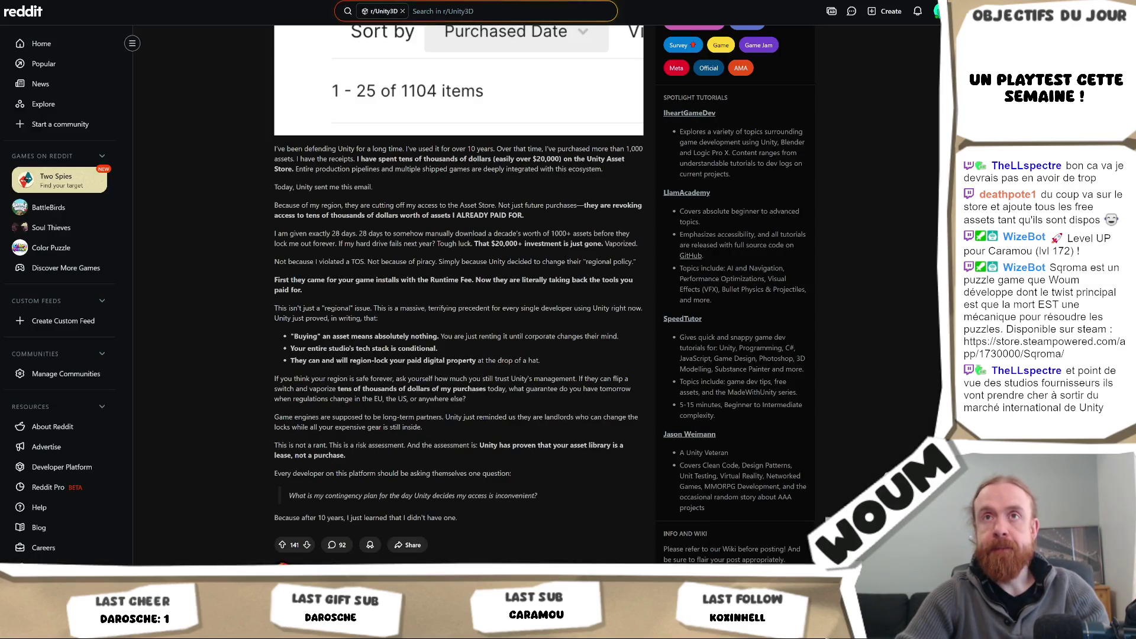
# Step: Cancel the stray address-bar prompt and switch back to Unity's BloodDeathMonster particle settings
pyautogui.hotkey('ctrl', 'l')
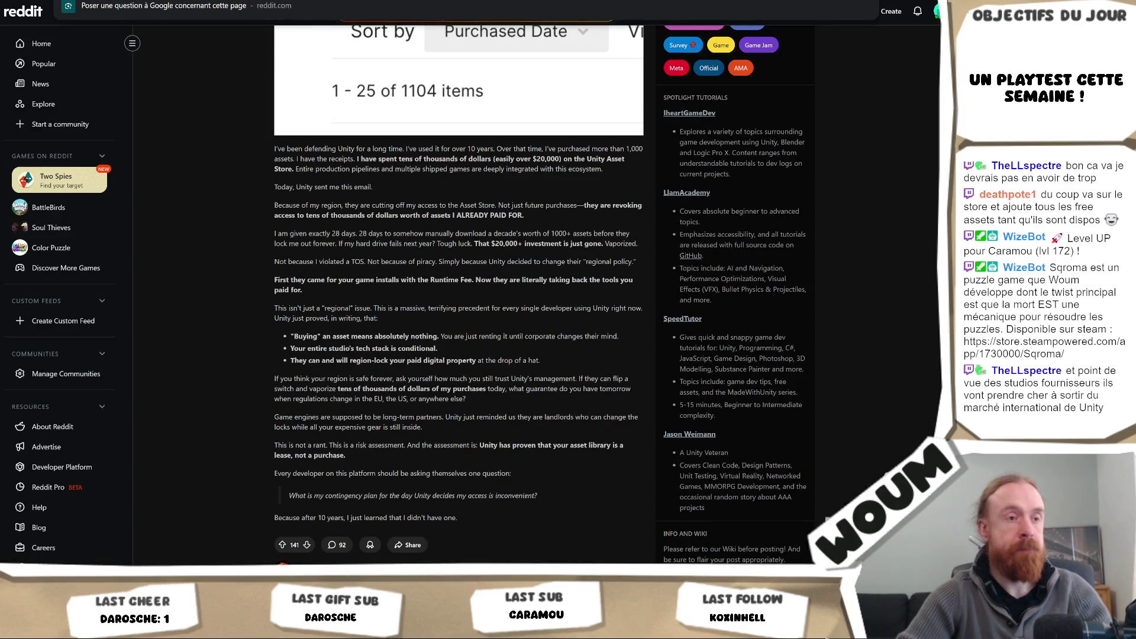
pyautogui.press('Escape')
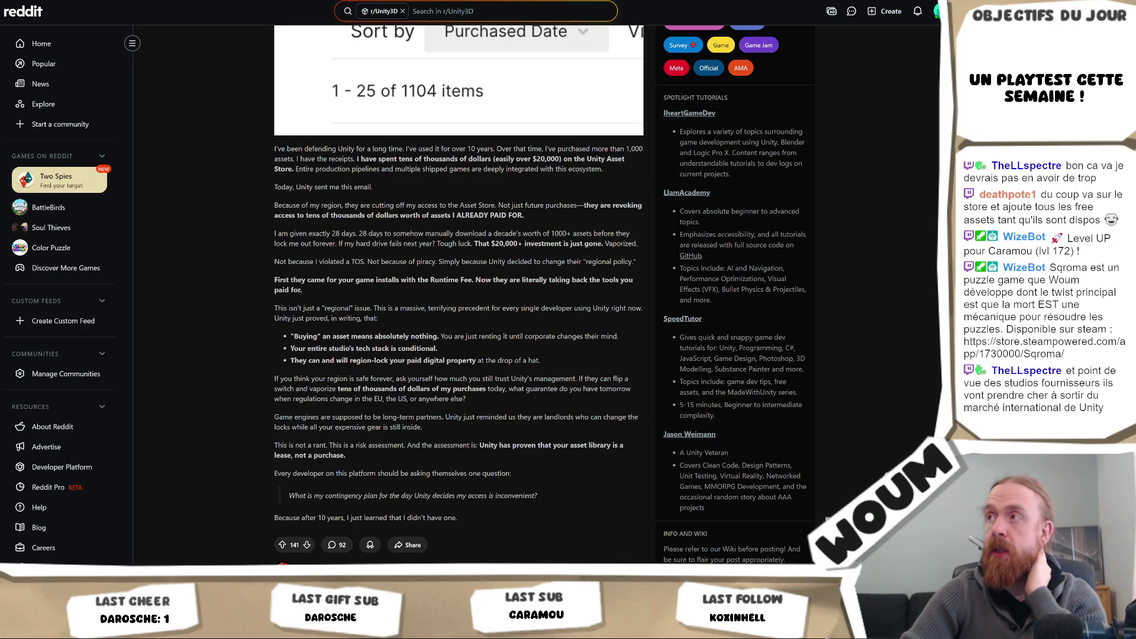
pyautogui.hotkey('alt', 'Tab')
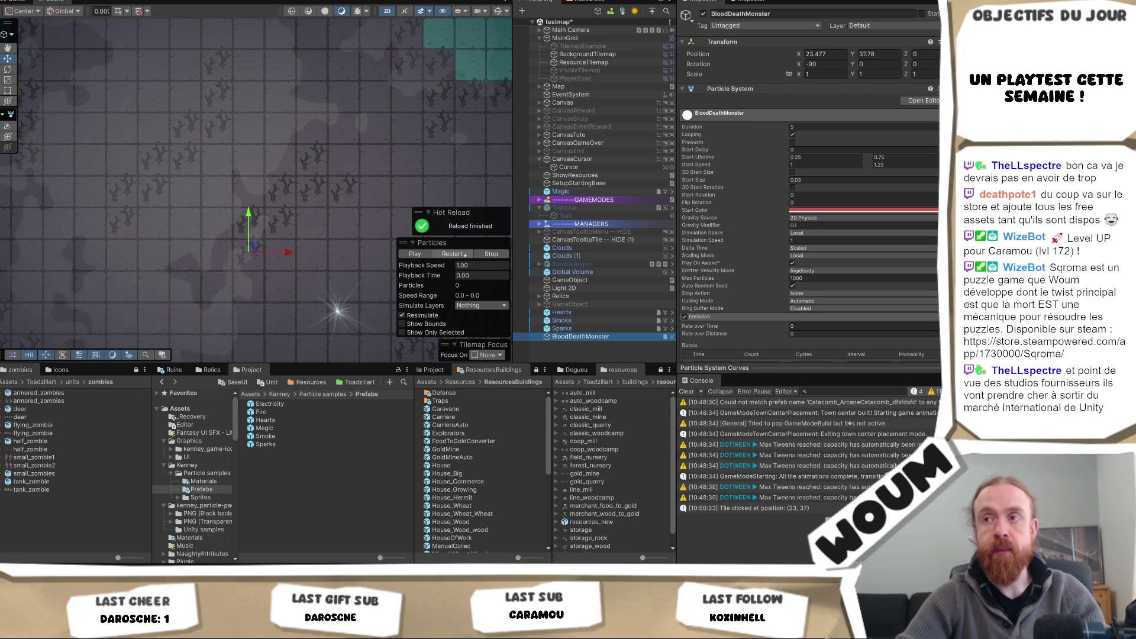
# Step: Play the BloodDeathMonster preview and restart it repeatedly to watch the 30-particle red burst
pyautogui.click(416, 254)
pyautogui.click(464, 254)
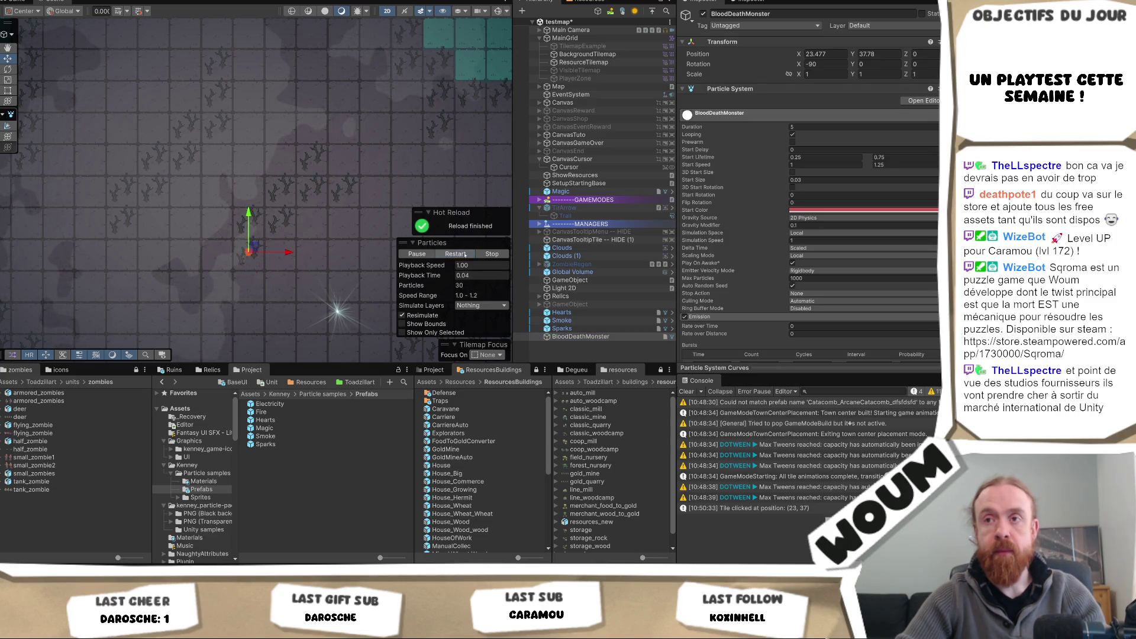
pyautogui.click(464, 255)
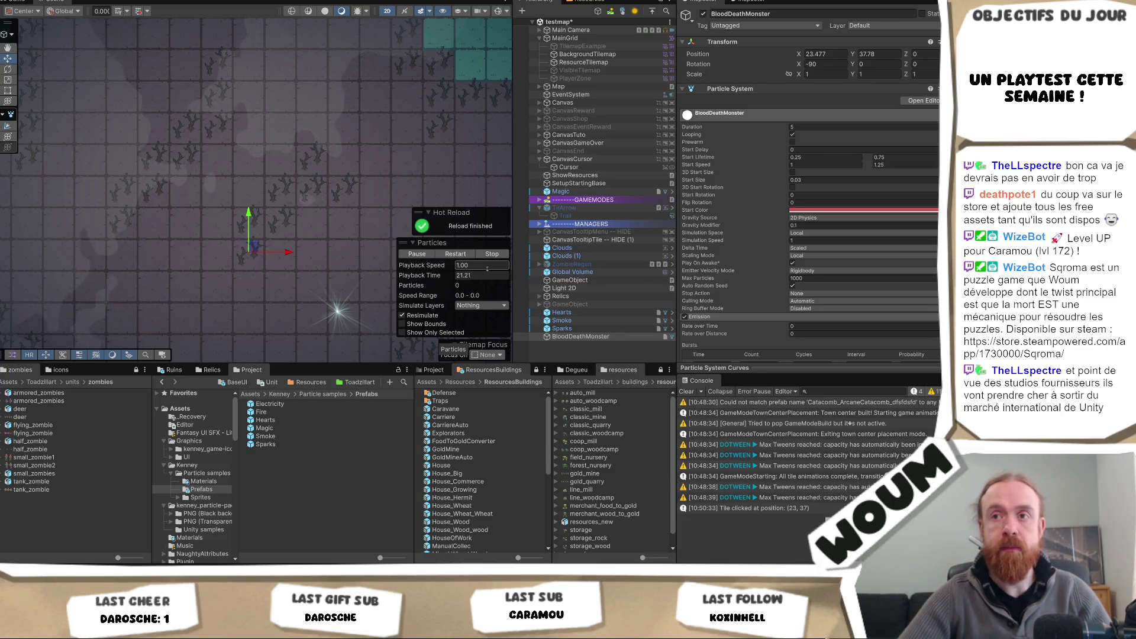
pyautogui.click(447, 255)
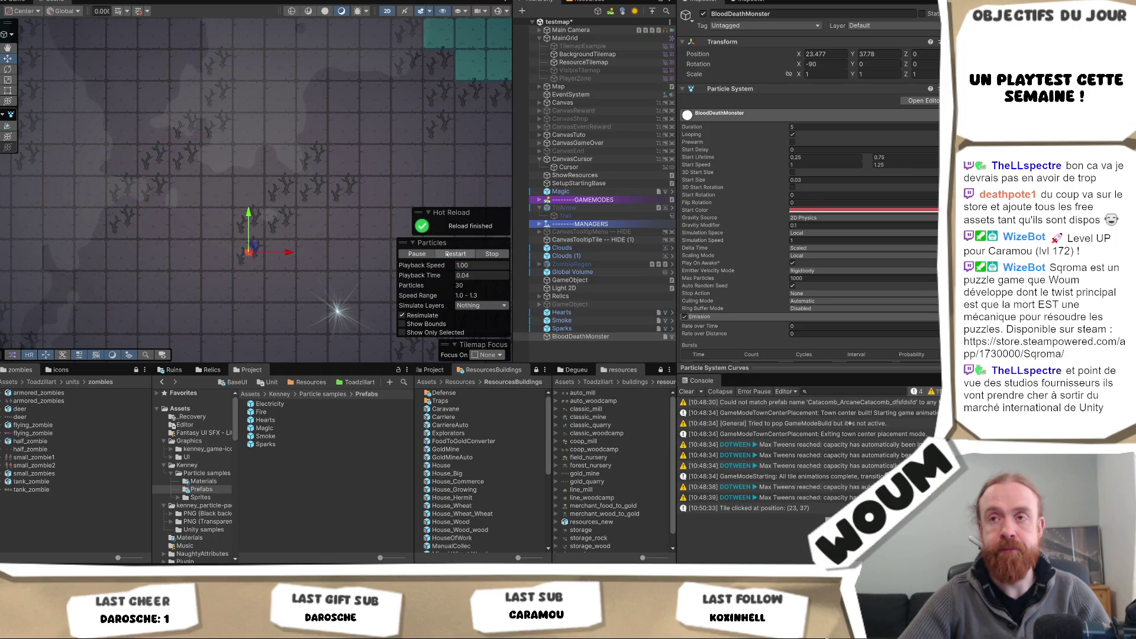
pyautogui.click(447, 254)
pyautogui.click(447, 255)
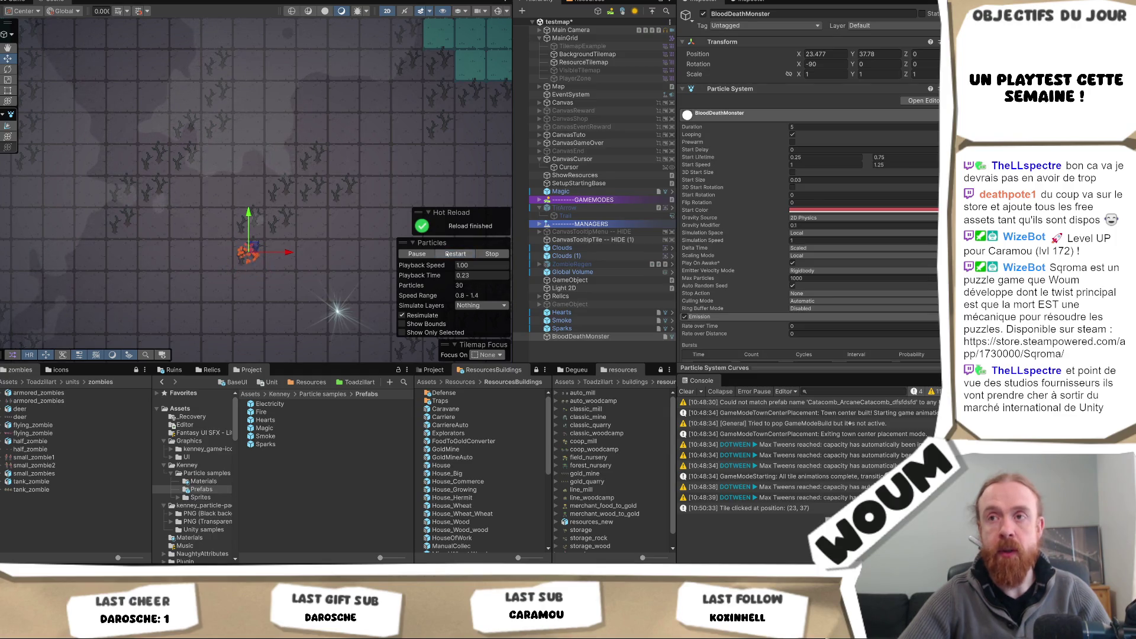
pyautogui.click(447, 255)
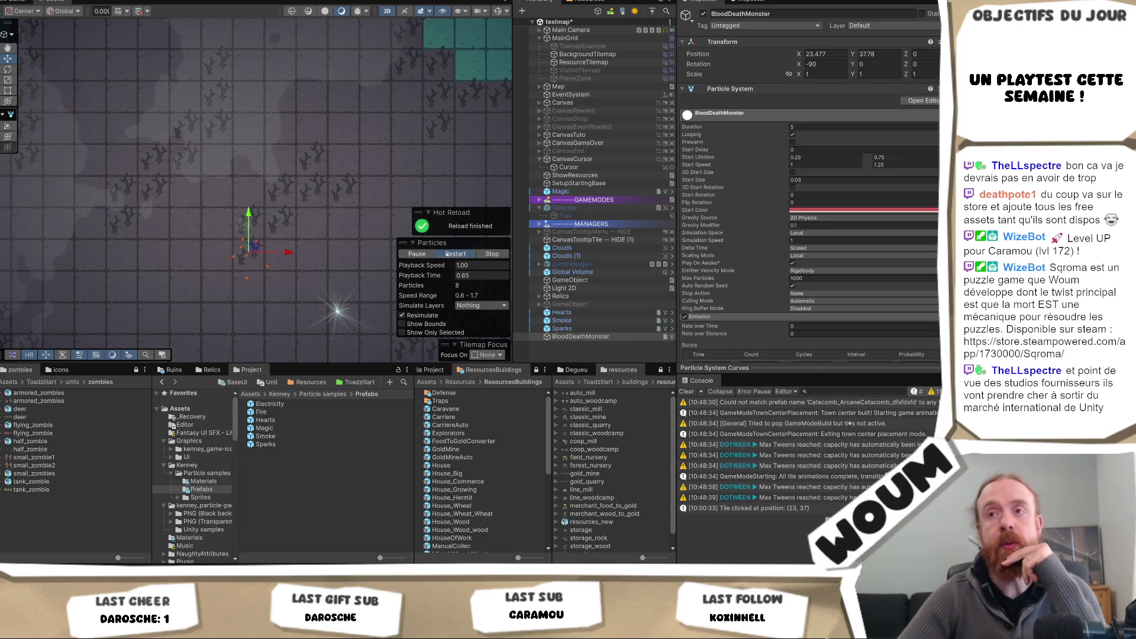
# Step: Change BloodDeathMonster's Emission burst Count to 30 in the Inspector, with Max Particles at 1000
pyautogui.scroll(-6, 843, 296)
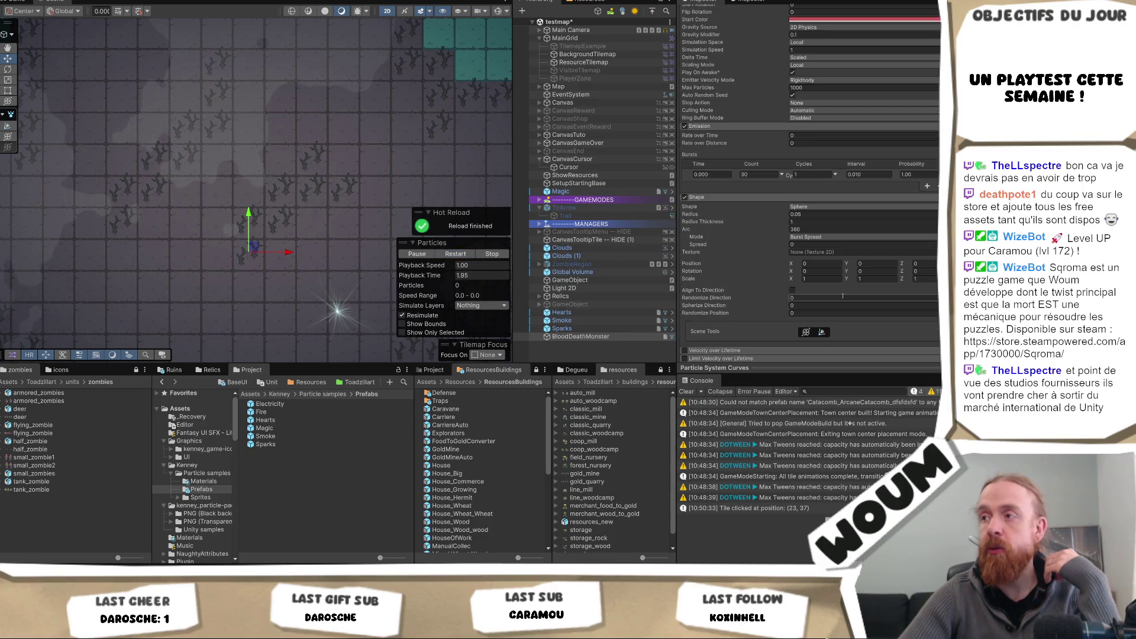
pyautogui.scroll(6, 843, 296)
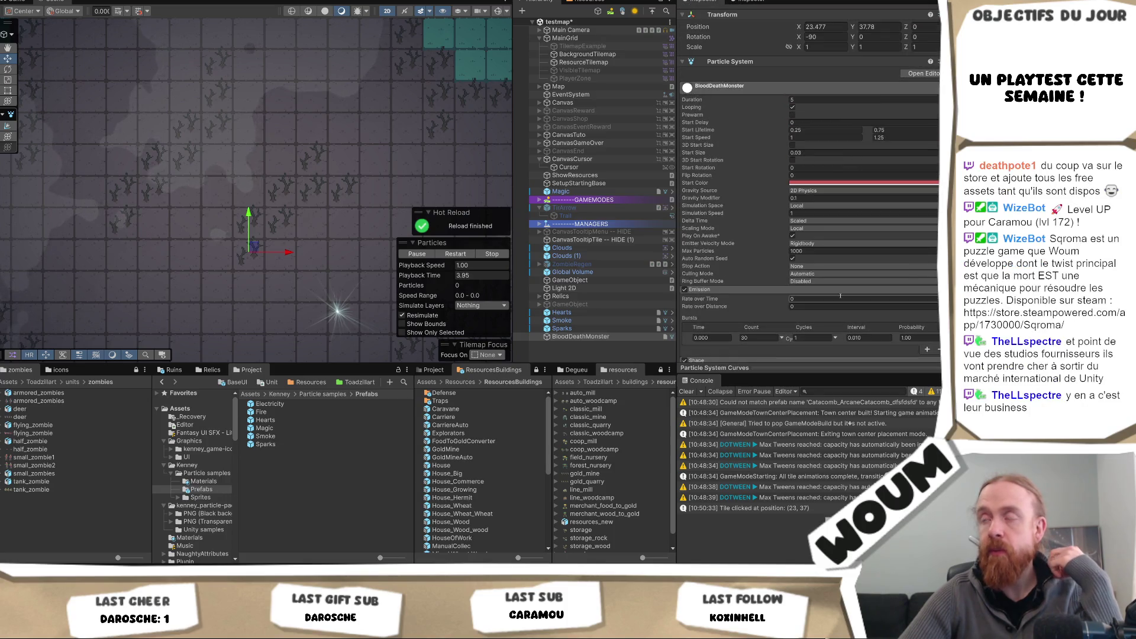
pyautogui.scroll(-2, 840, 296)
pyautogui.scroll(-3, 837, 295)
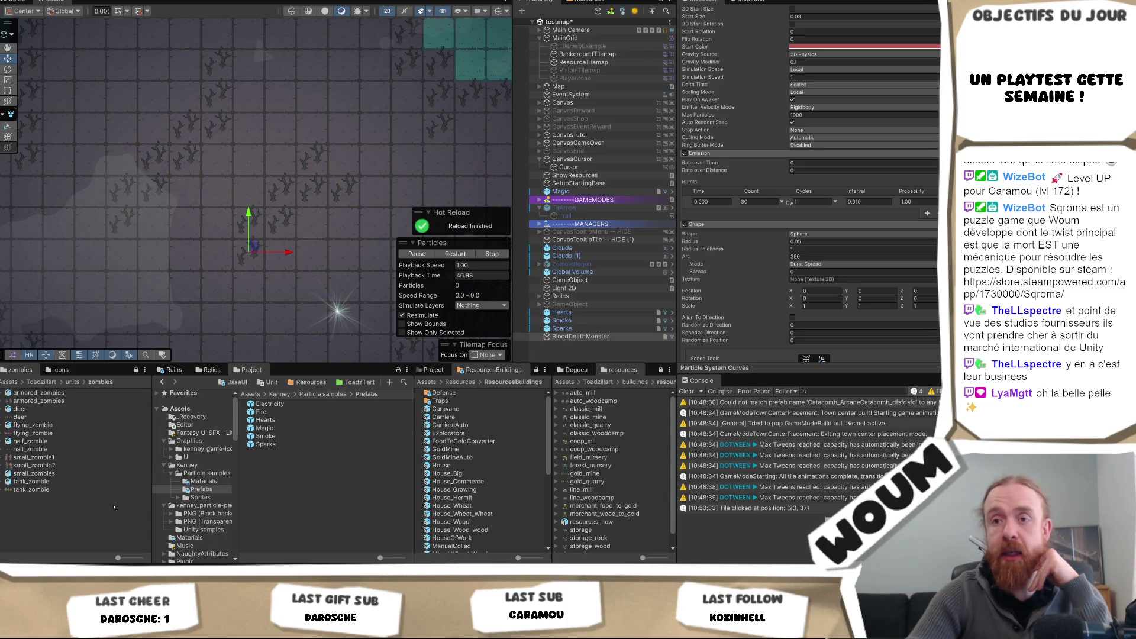
pyautogui.scroll(-2, 190, 471)
# Step: Create a new folder named 'Particules' inside Assets/Prefabs
pyautogui.scroll(-3, 189, 472)
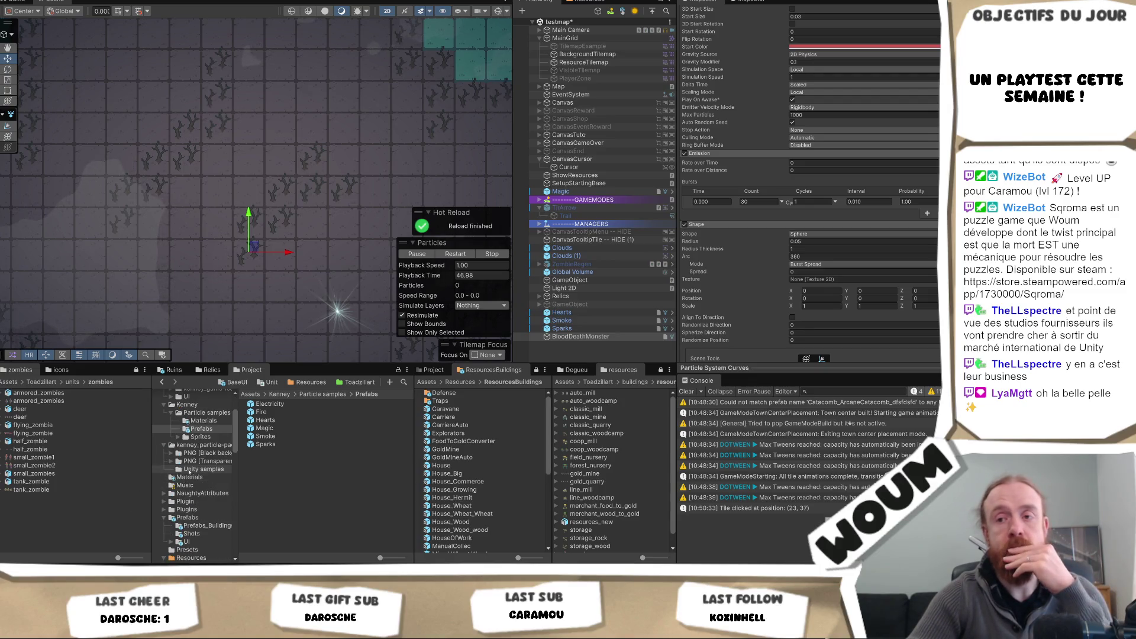
pyautogui.click(190, 487)
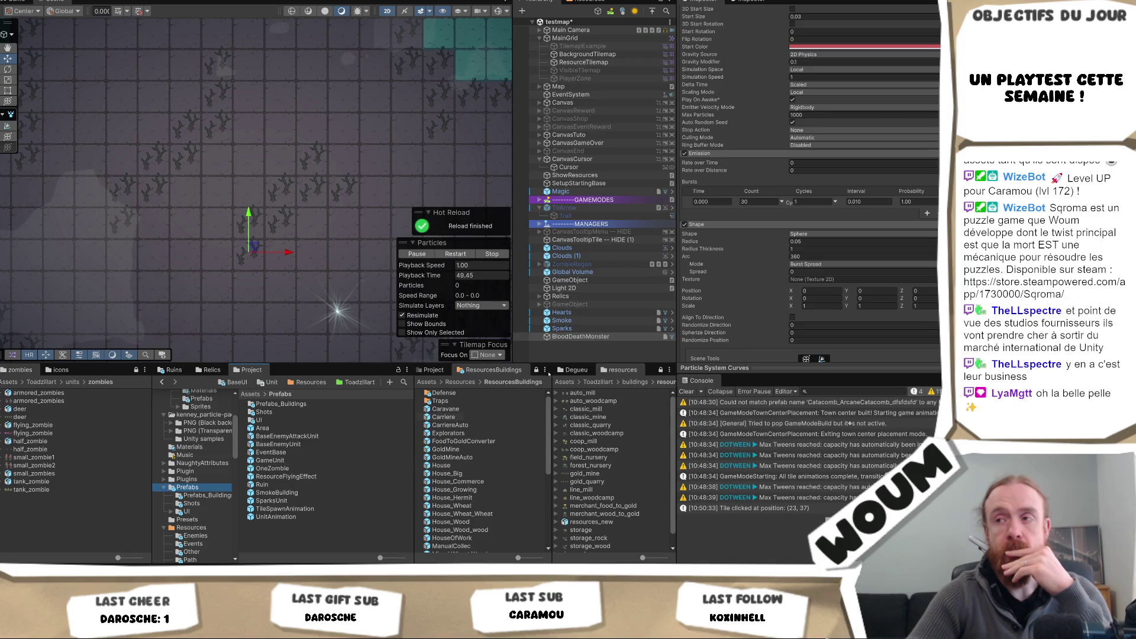
pyautogui.rightClick(321, 533)
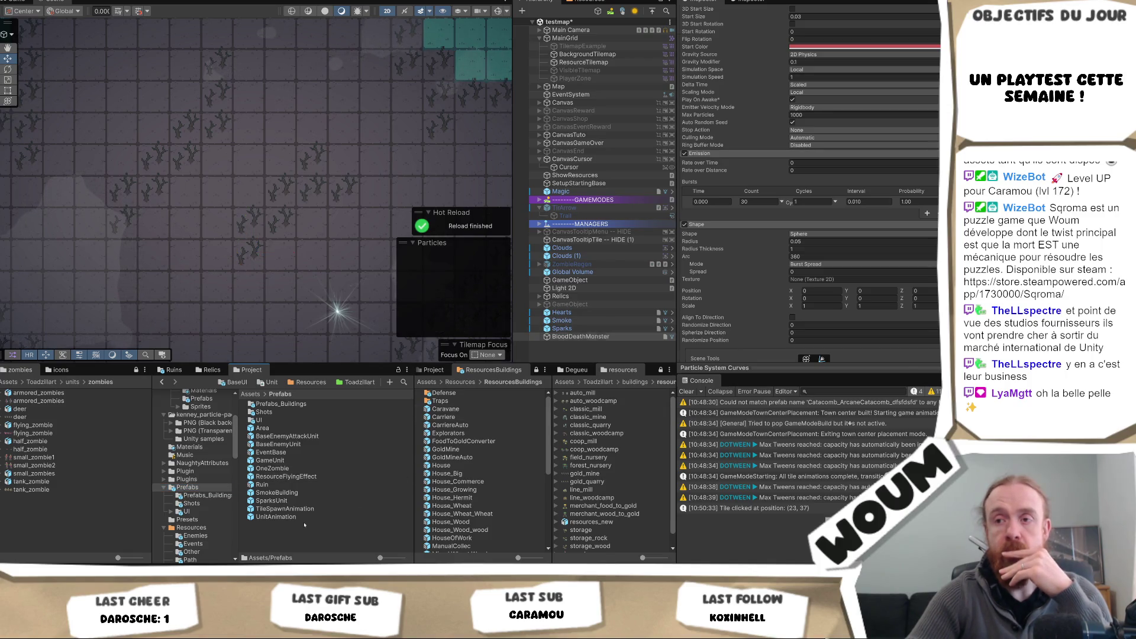
pyautogui.moveTo(438, 245)
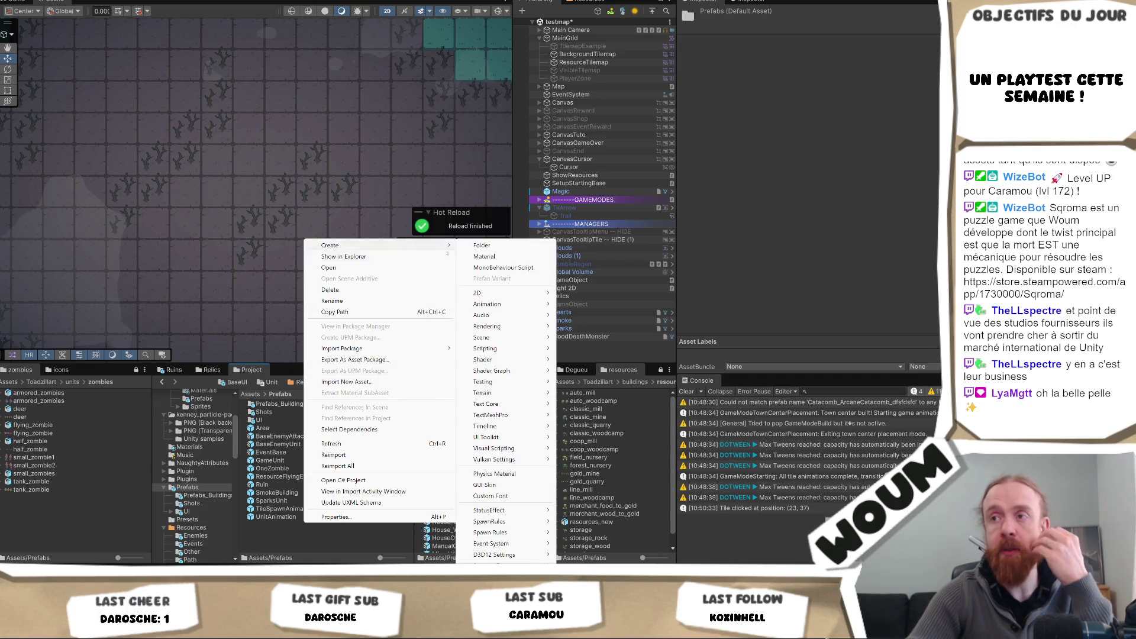
pyautogui.click(518, 248)
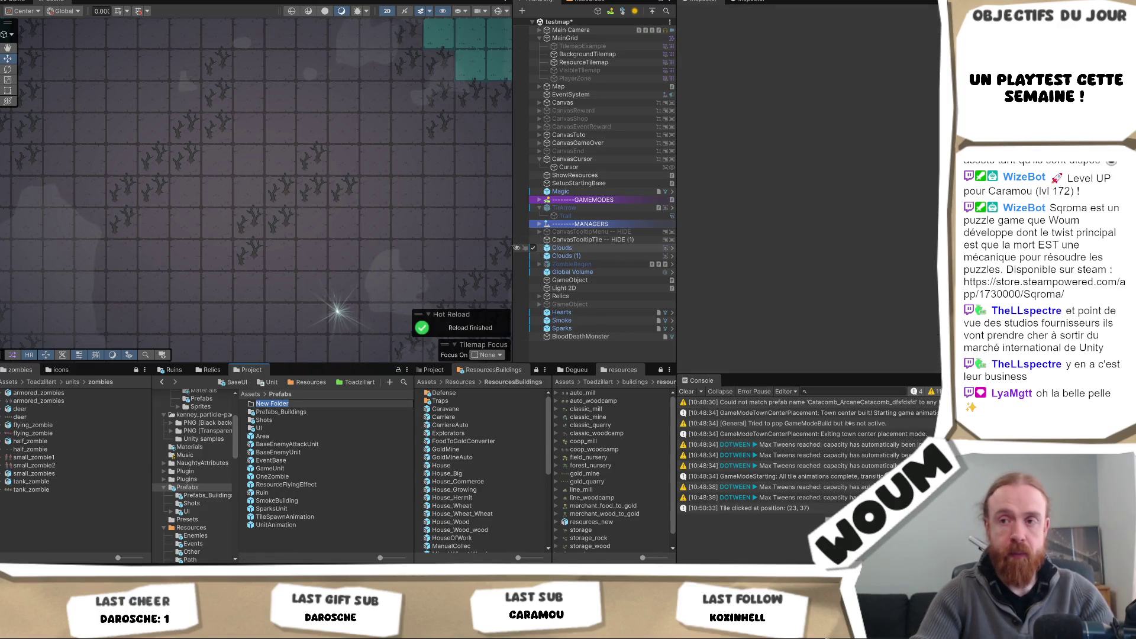
pyautogui.write('Particules')
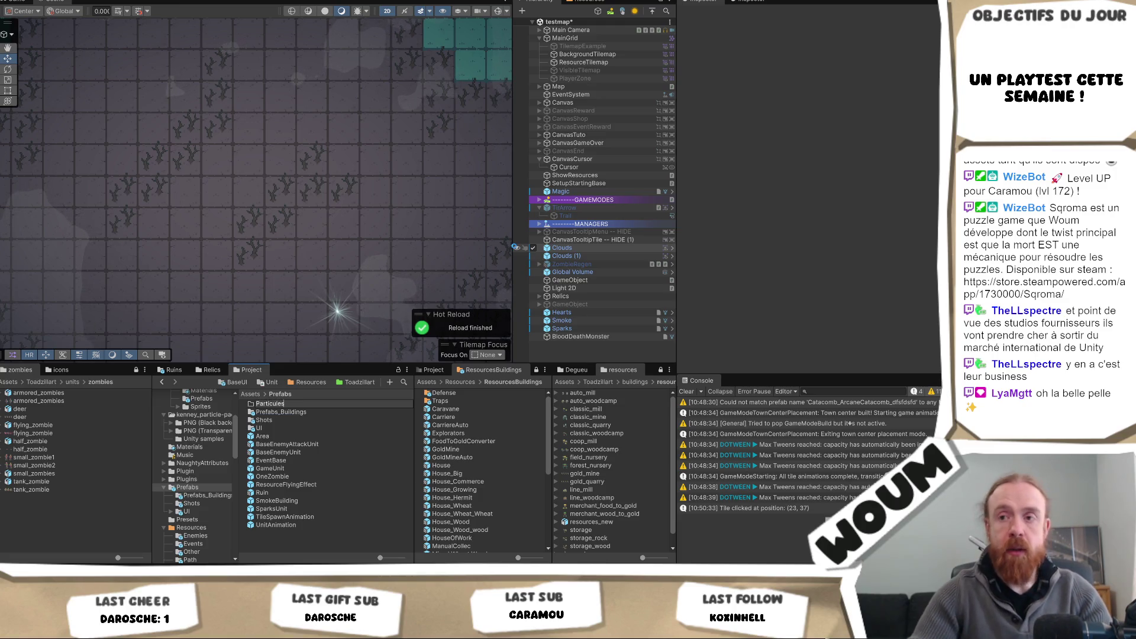
pyautogui.press('Return')
pyautogui.press('Return')
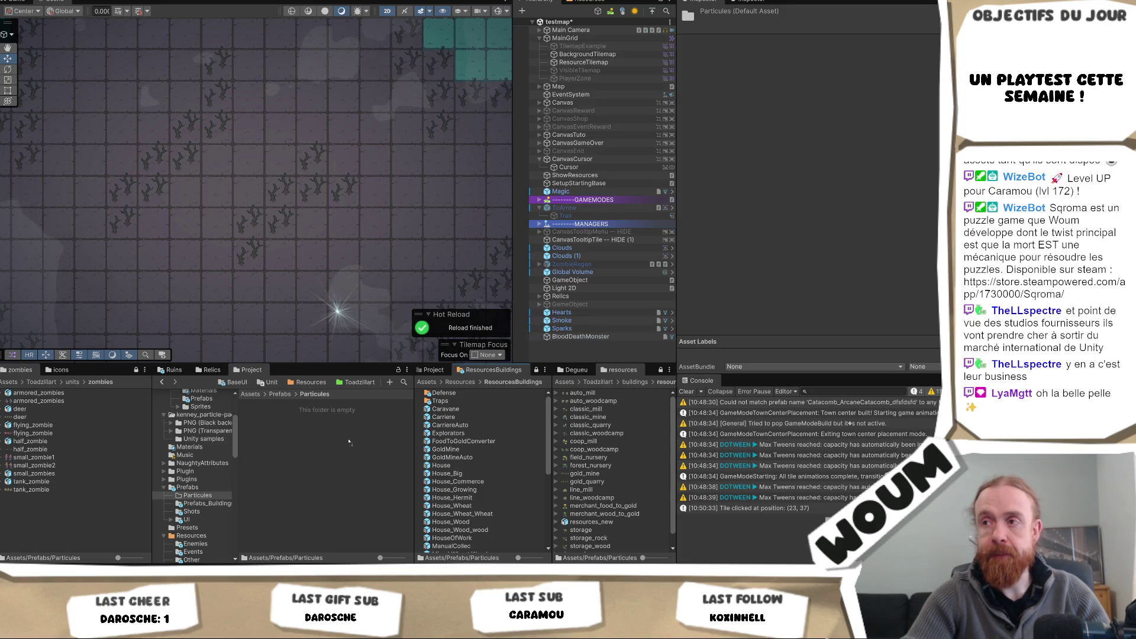
# Step: Save BloodDeathMonster as a prefab in Particules and delete it from the scene
pyautogui.moveTo(283, 462); pyautogui.dragTo(284, 462)
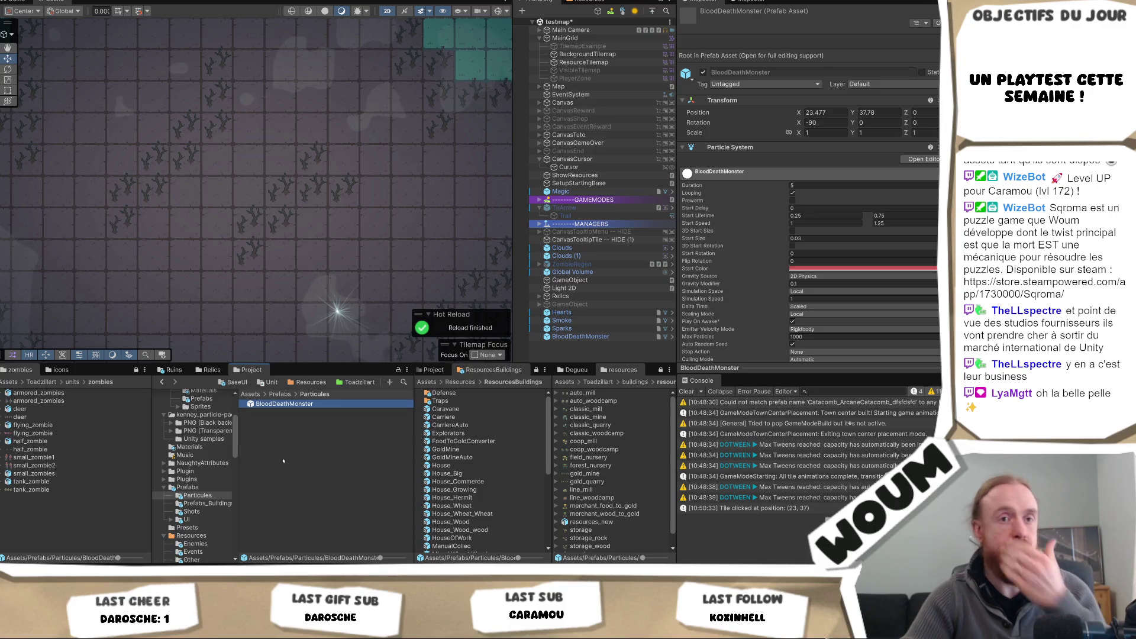
pyautogui.click(607, 337)
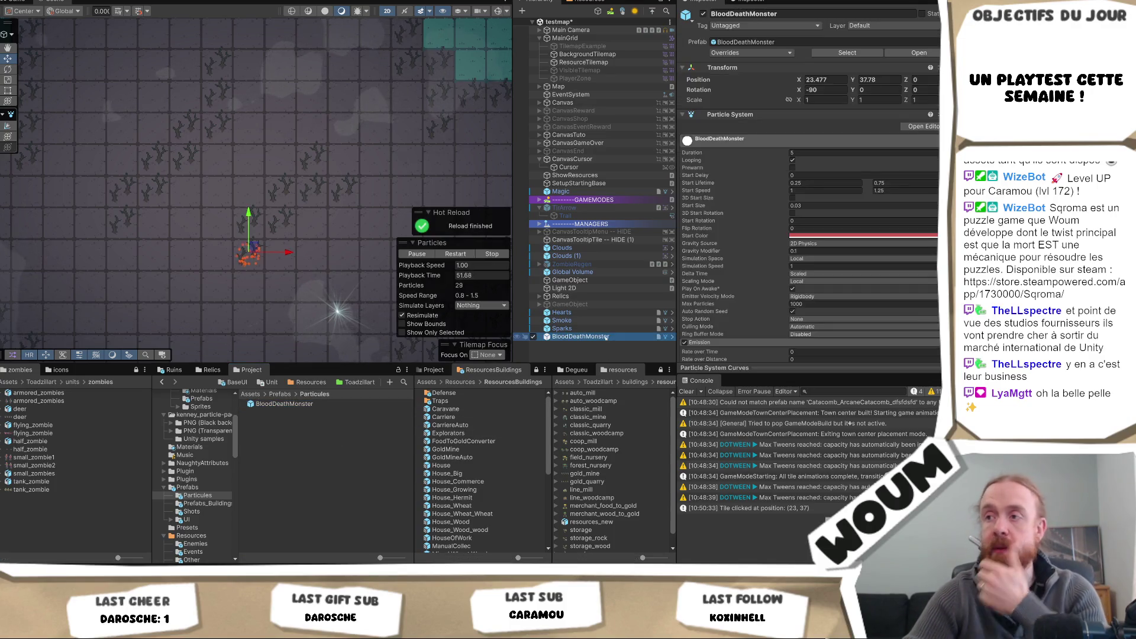
pyautogui.press('Delete')
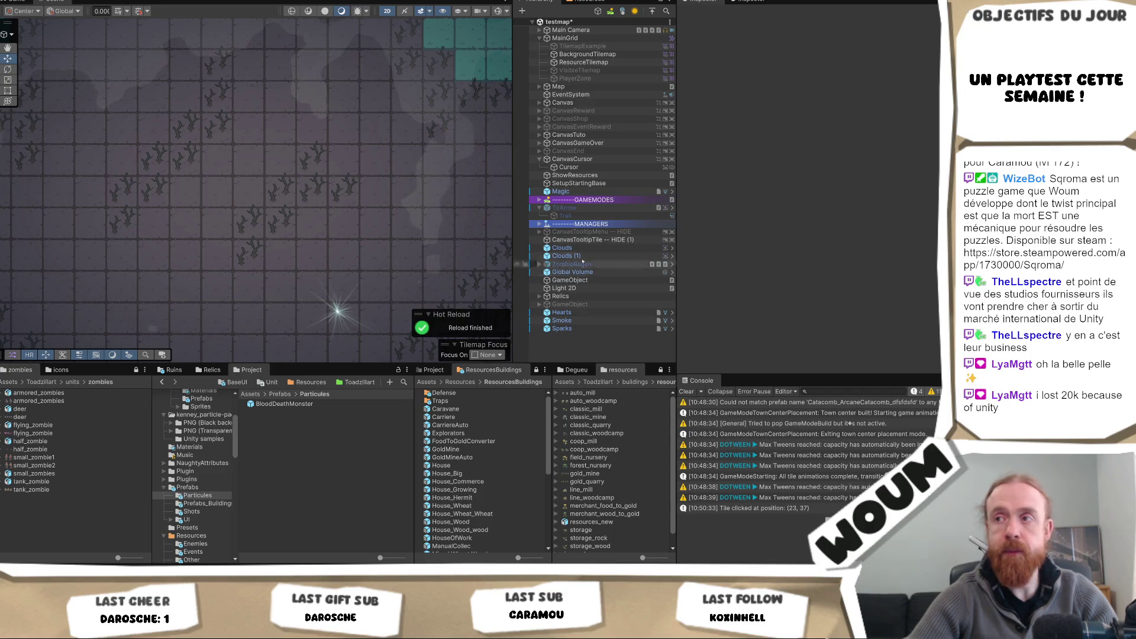
# Step: Select the Smoke particle object in the Hierarchy
pyautogui.click(609, 321)
# Step: Select Sparks, Hearts, Smoke and Magic together and delete them from the scene
pyautogui.click(609, 329)
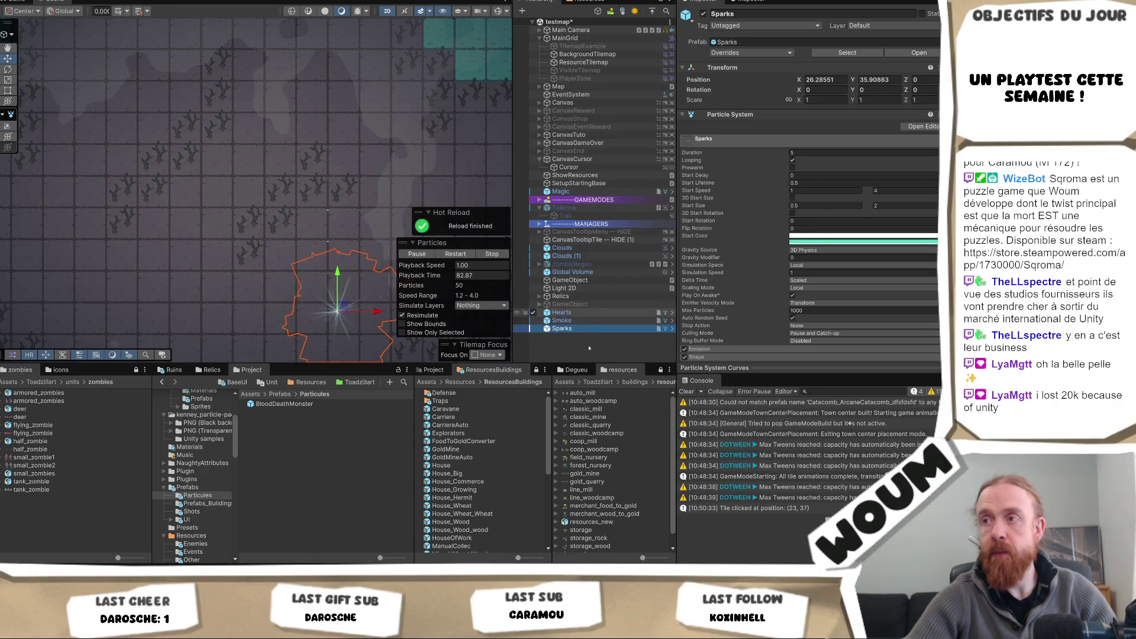
pyautogui.keyDown('shift'); pyautogui.click(603, 313); pyautogui.keyUp('shift')
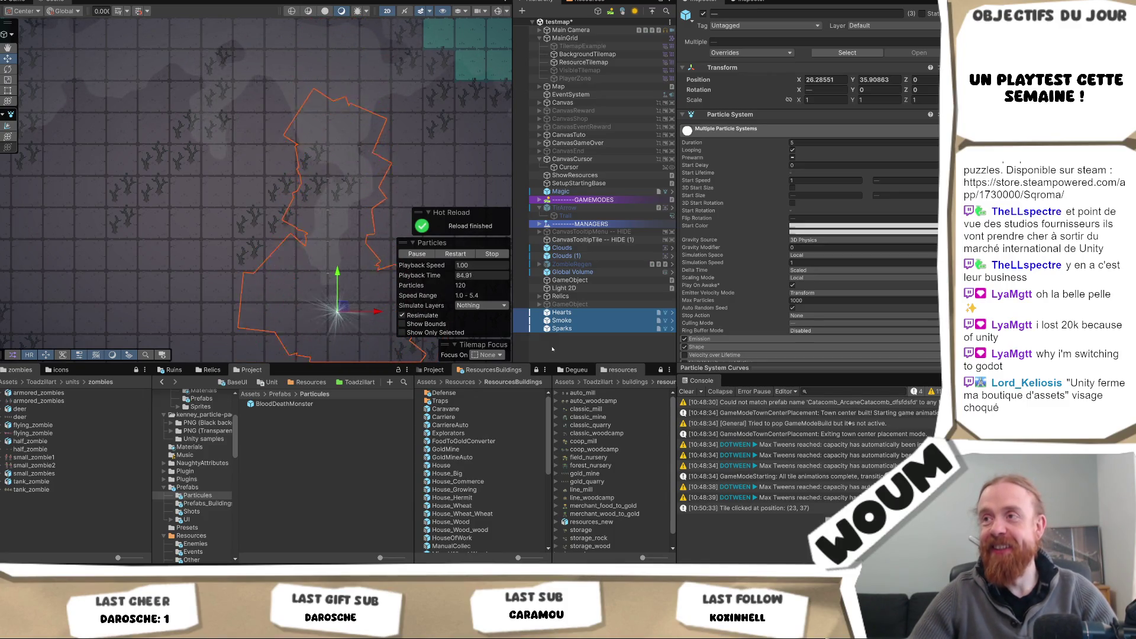
pyautogui.keyDown('ctrl'); pyautogui.click(565, 191); pyautogui.keyUp('ctrl')
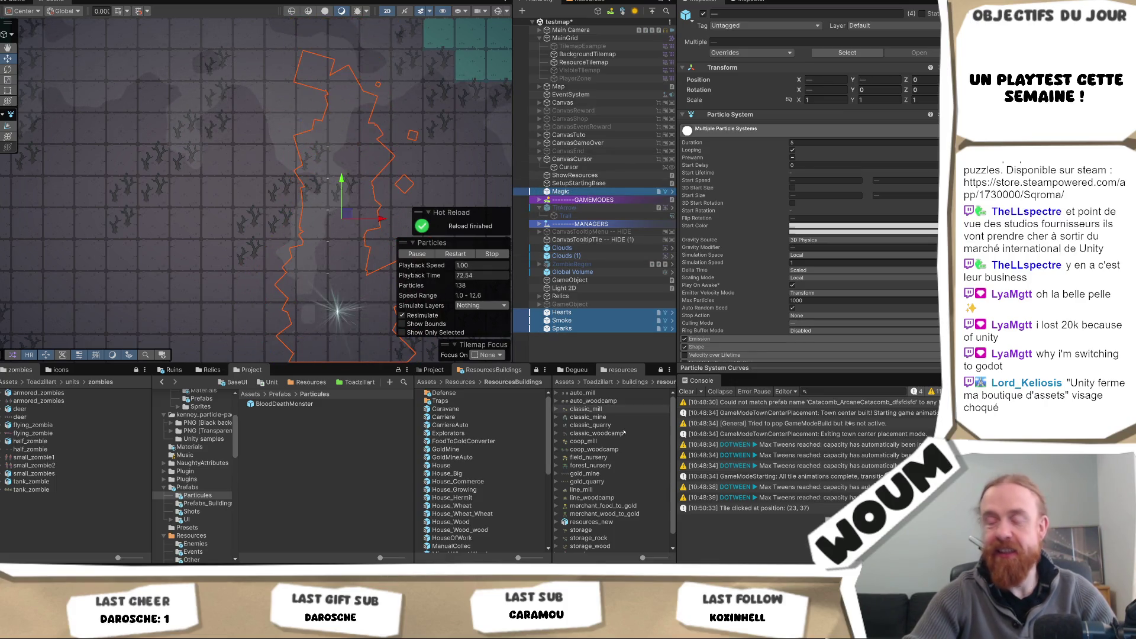
pyautogui.press('Delete')
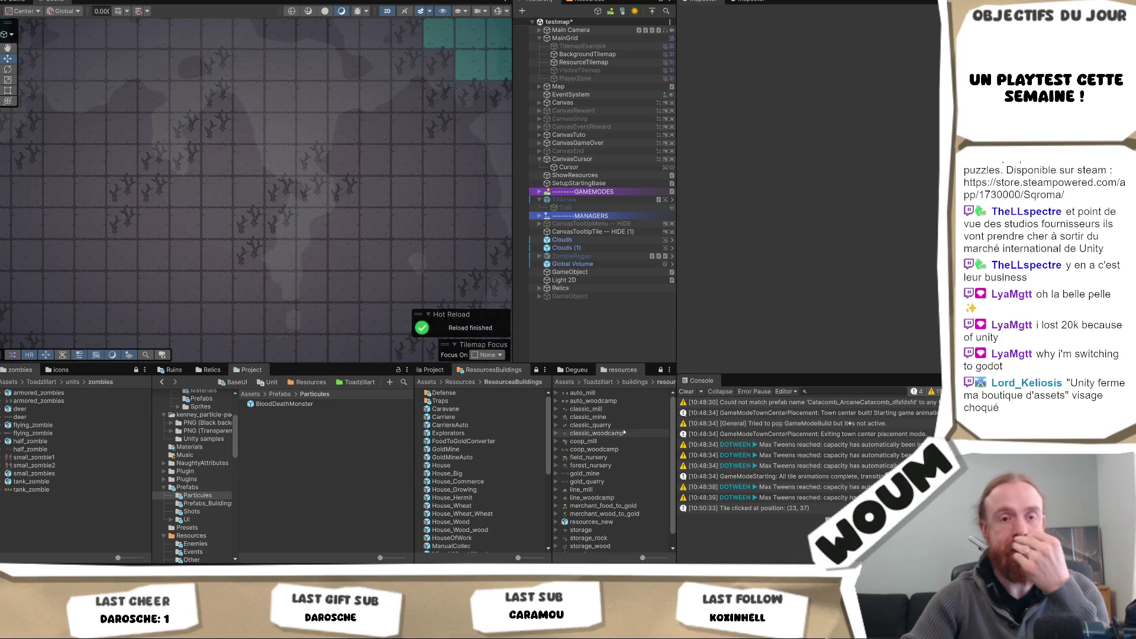
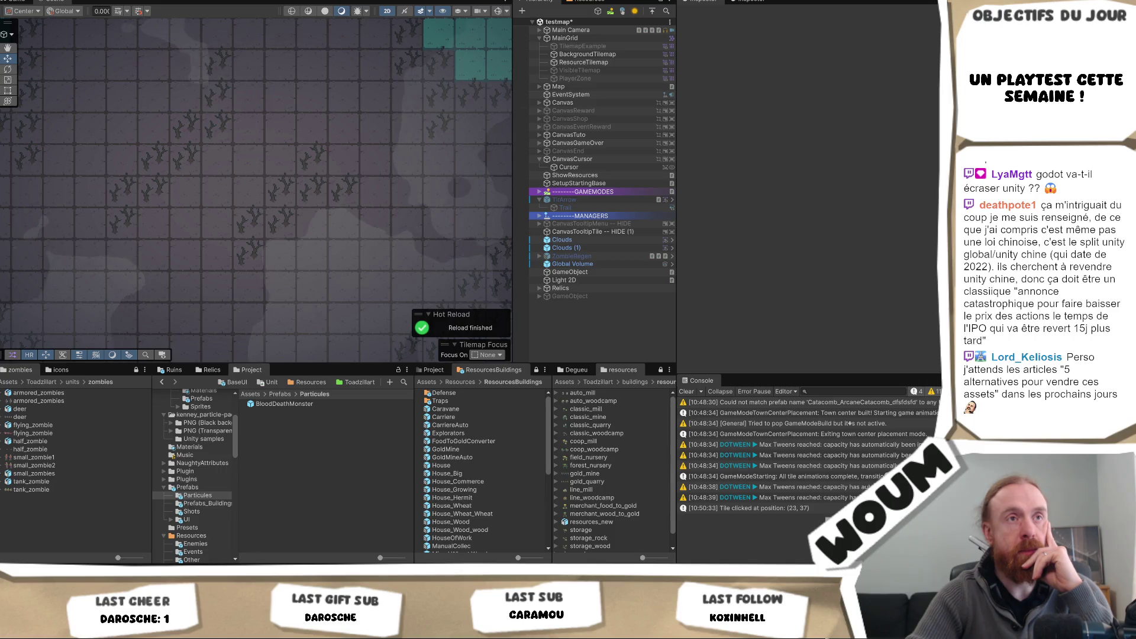
# Step: Inspect the Clouds object's components in the Inspector, then clear the selection
pyautogui.click(297, 270)
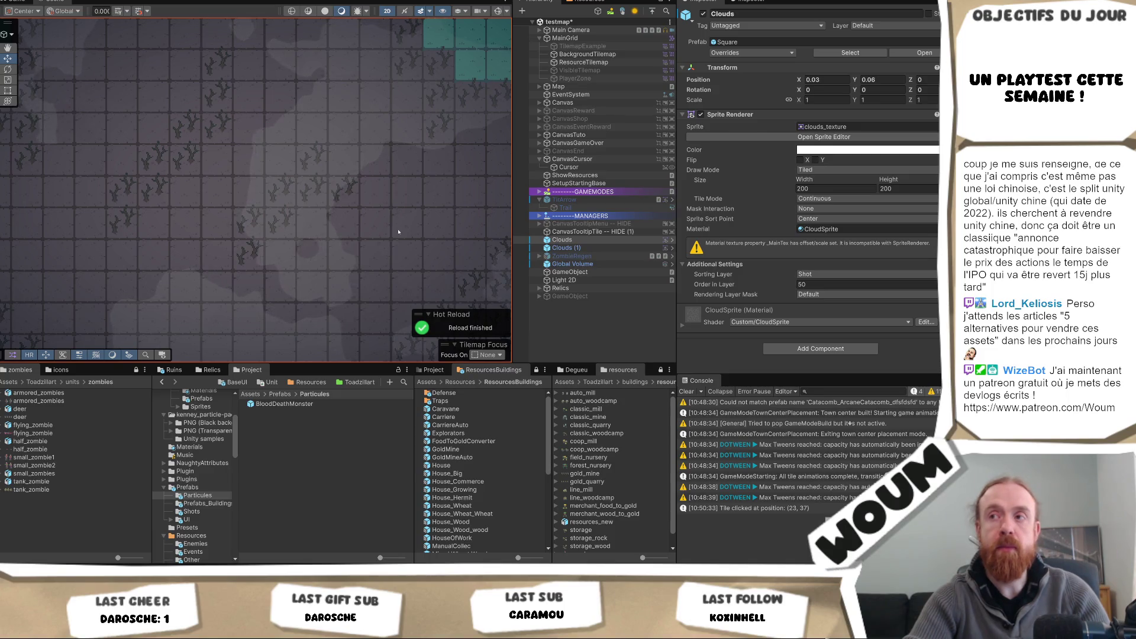
pyautogui.click(610, 308)
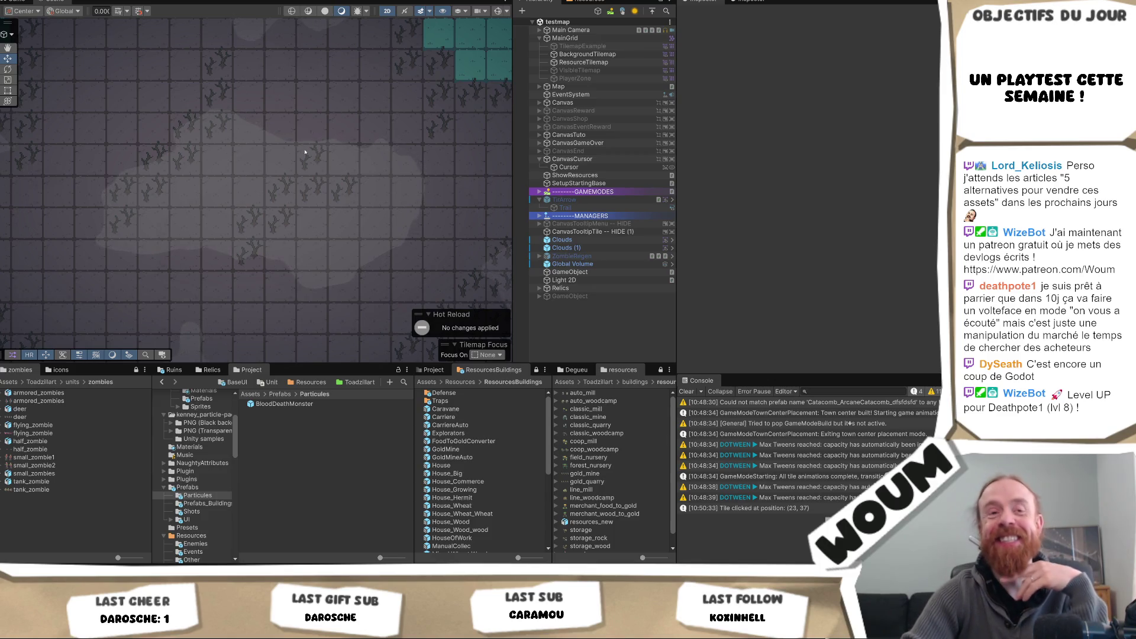
# Step: Inspect Clouds (1) with its CloudShadow material, then select the Caravane prefab asset
pyautogui.click(566, 248)
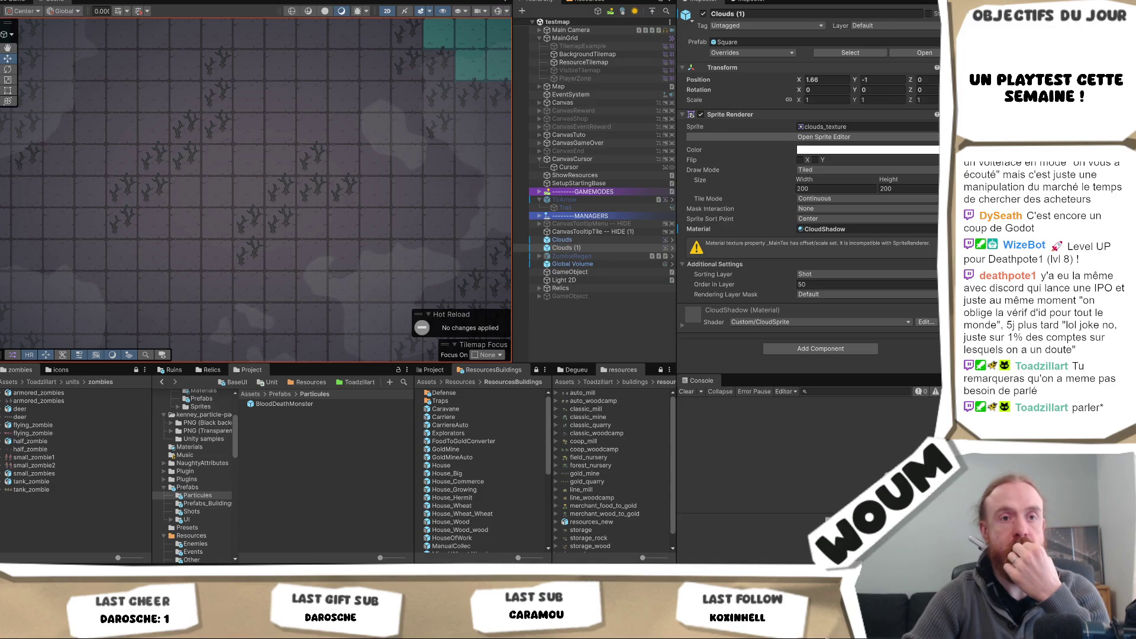
pyautogui.scroll(5, 196, 450)
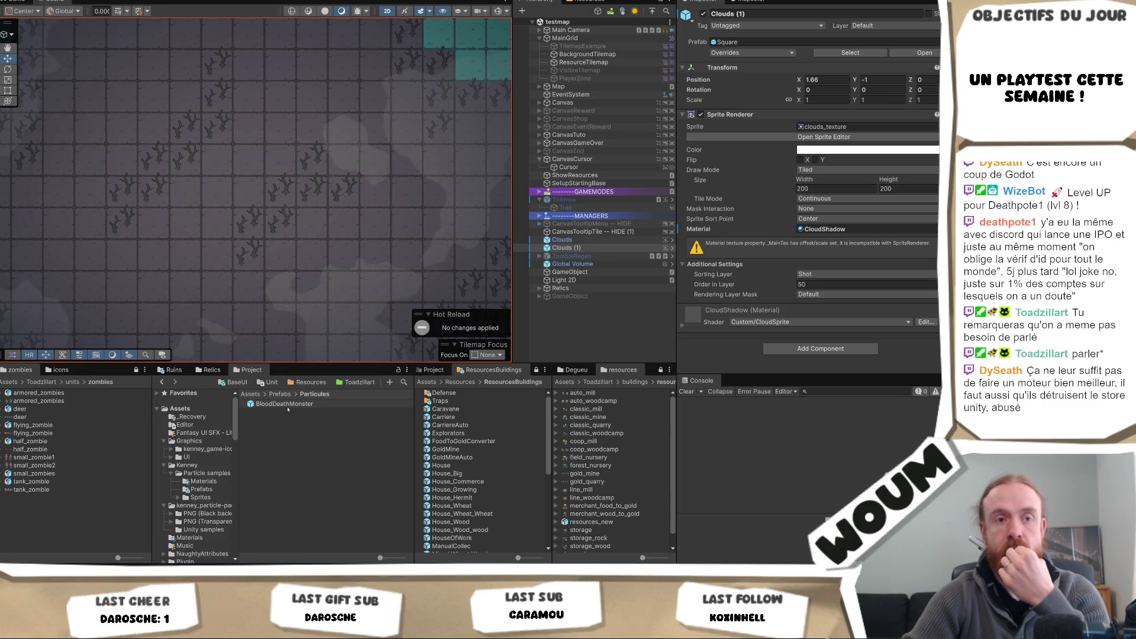
pyautogui.click(445, 409)
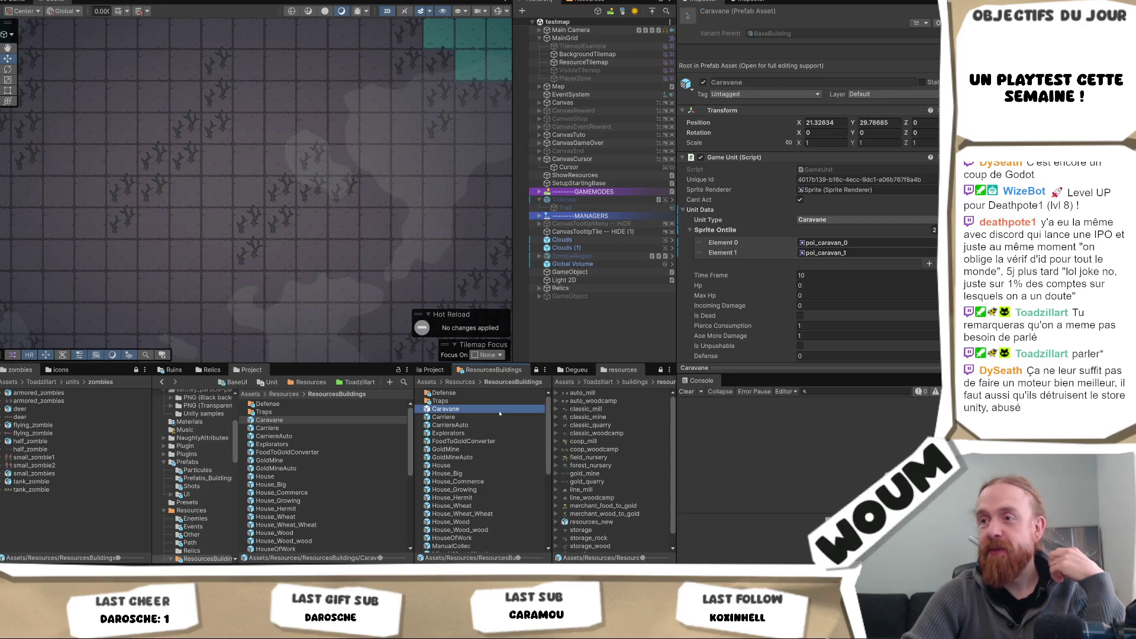
# Step: Open Caravane in Prefab Mode and step up to its BaseBuilding parent prefab
pyautogui.doubleClick(500, 412)
pyautogui.click(916, 52)
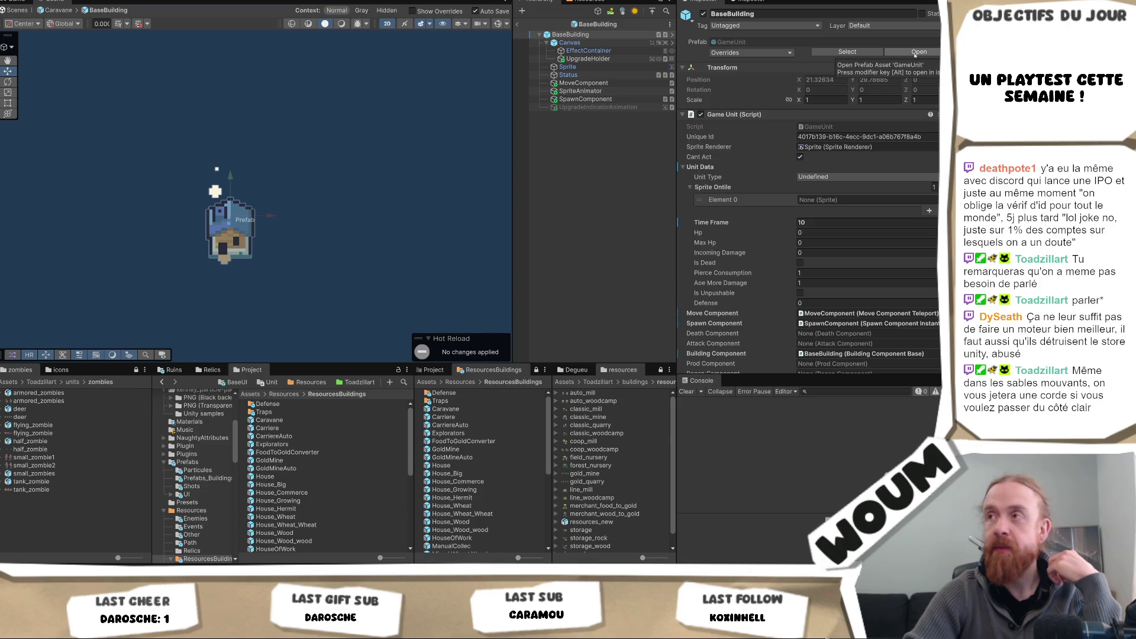
# Step: Open the GameUnit base prefab and recompile via Hot Reload Fields to unlock Hit FX
pyautogui.click(915, 52)
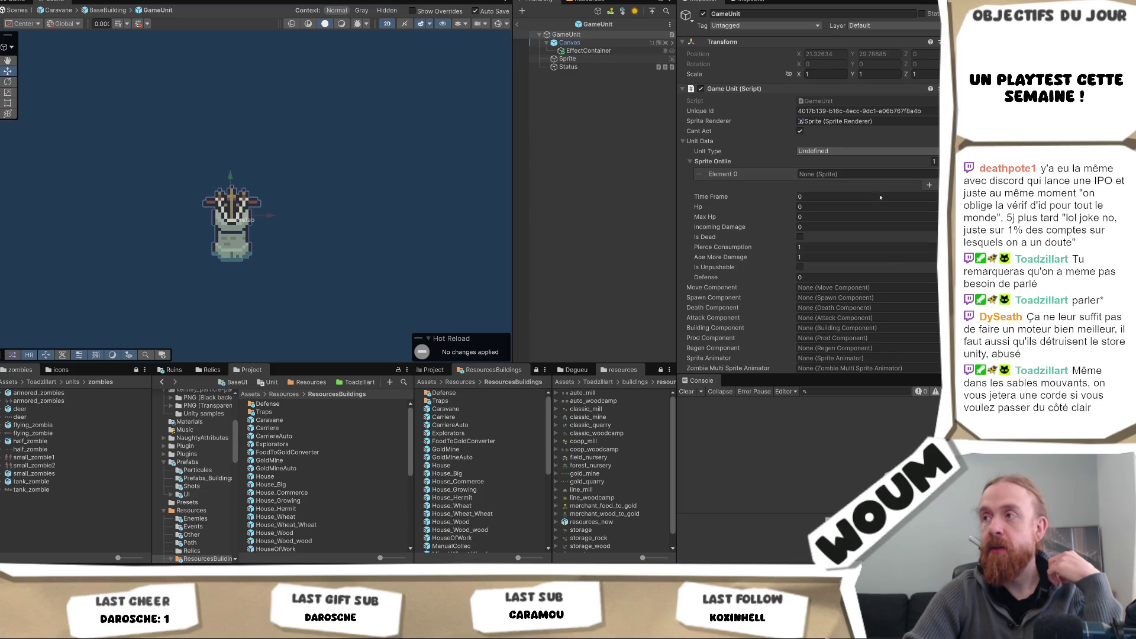
pyautogui.scroll(-5, 858, 245)
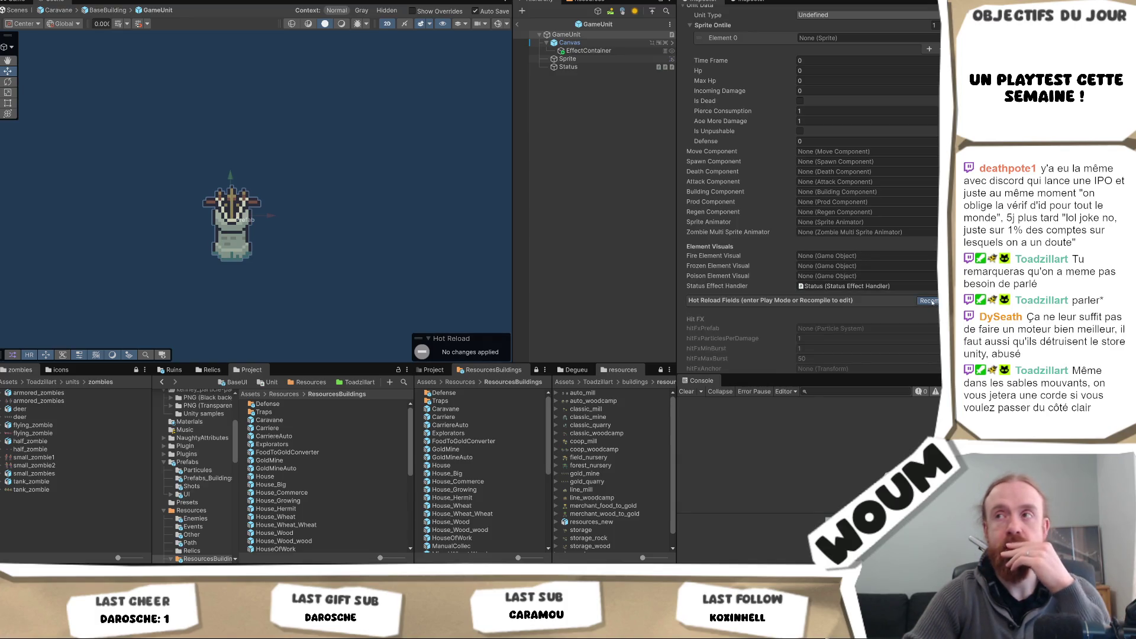
pyautogui.click(932, 301)
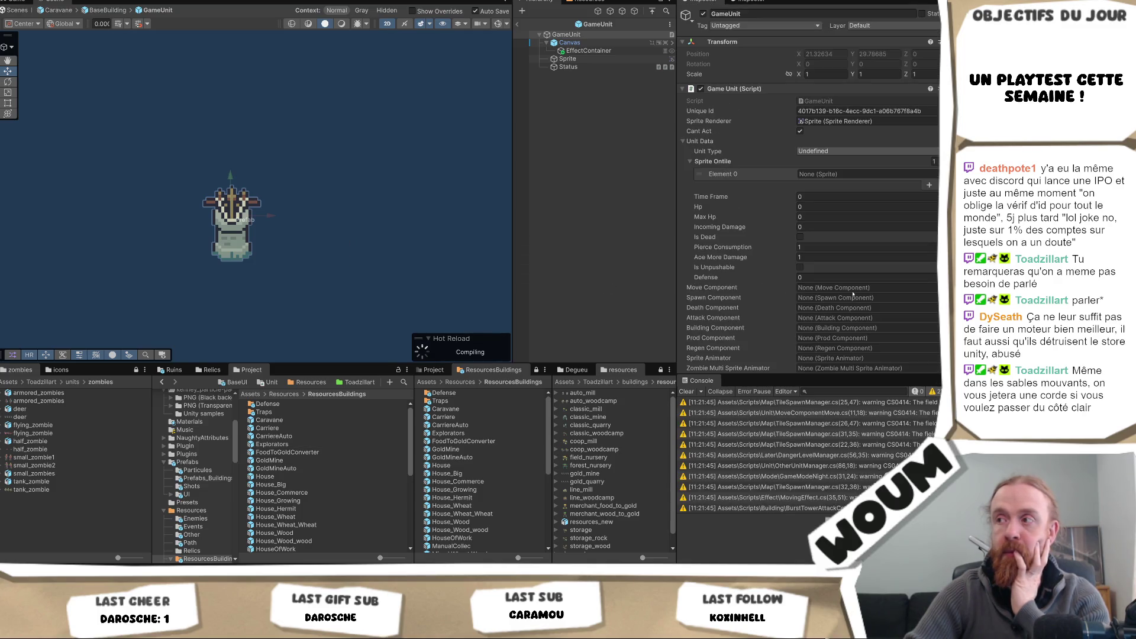
# Step: Bring up the Hit Fx Prefab particle system picker and dismiss it
pyautogui.scroll(-5, 853, 293)
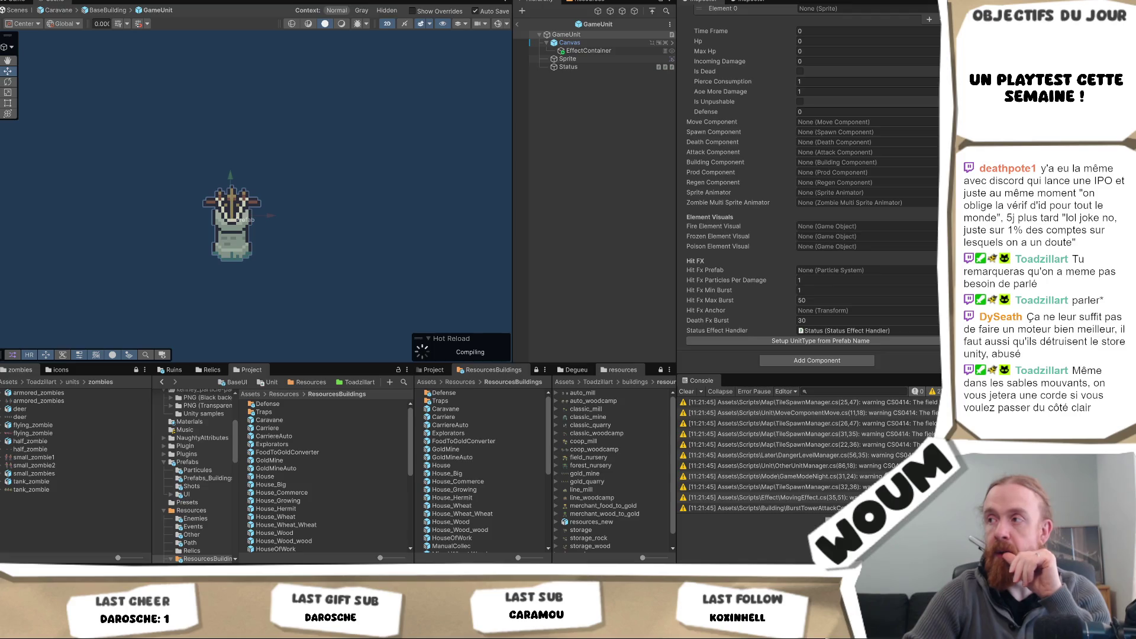
pyautogui.click(935, 270)
pyautogui.press('Escape')
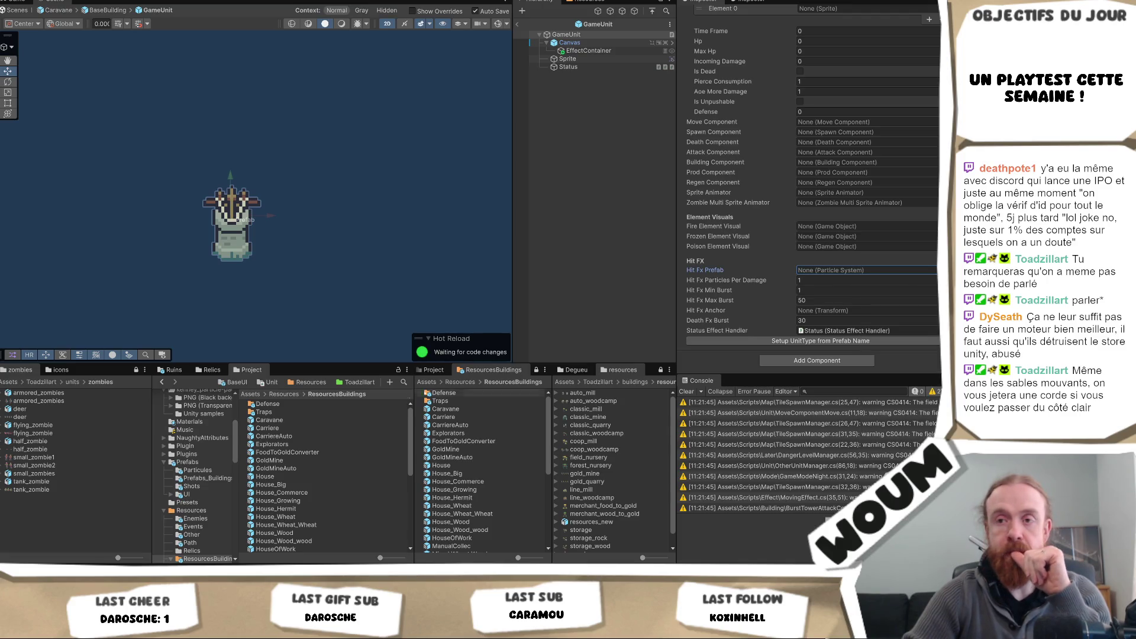
# Step: Browse to Assets > Prefabs > Particules and reselect the GameUnit root's Hit FX settings
pyautogui.click(189, 462)
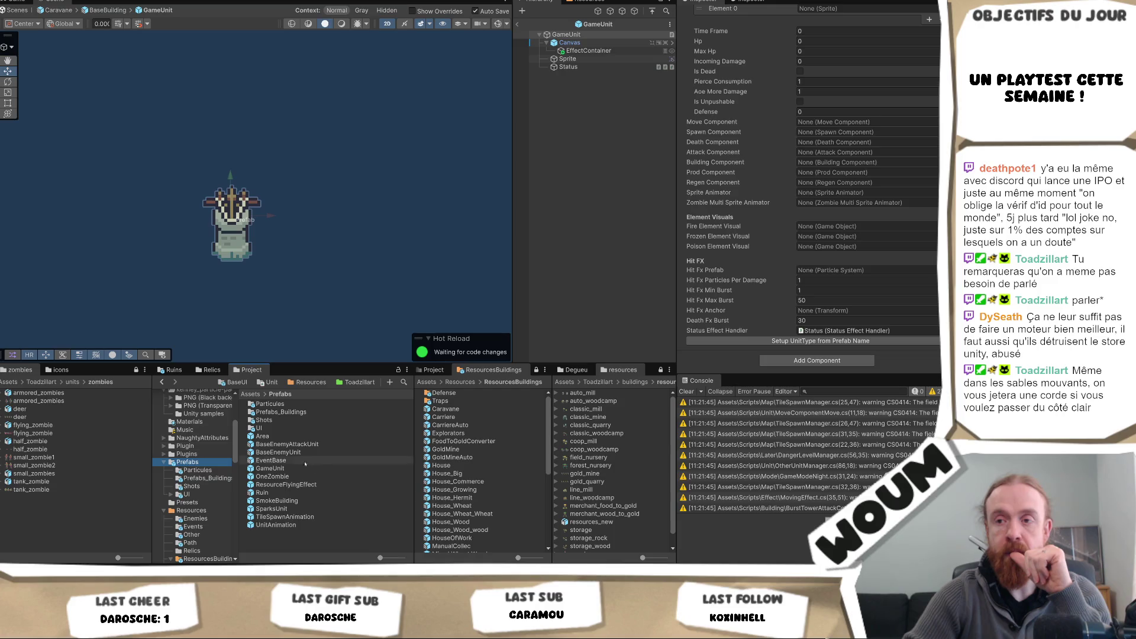
pyautogui.doubleClick(303, 404)
pyautogui.click(568, 58)
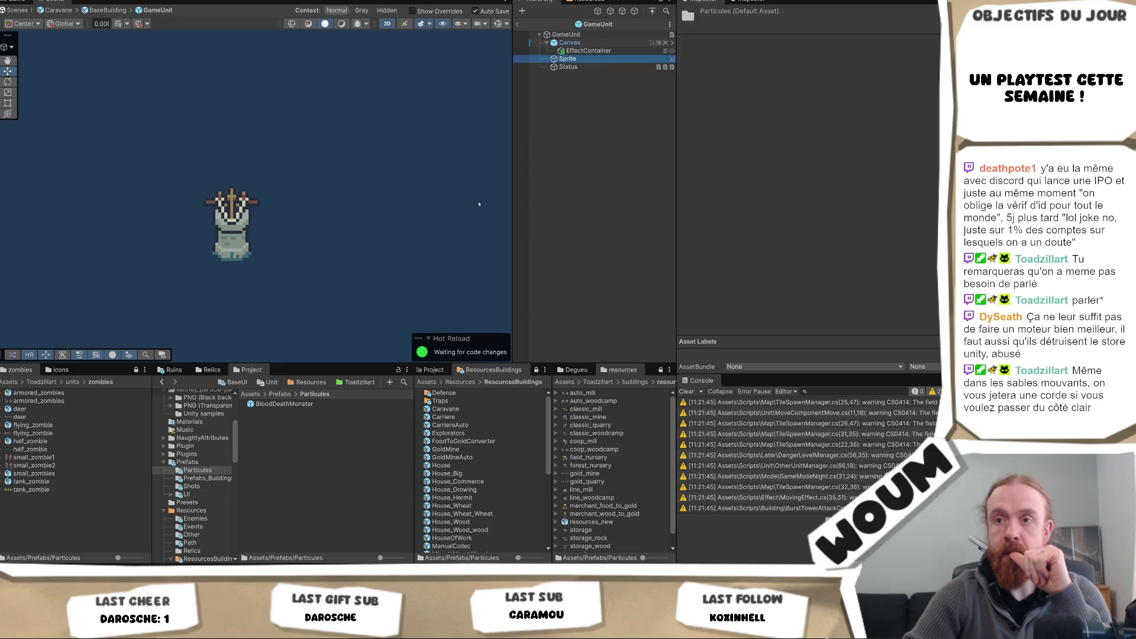
pyautogui.click(567, 34)
pyautogui.scroll(-5, 923, 283)
pyautogui.scroll(-3, 924, 283)
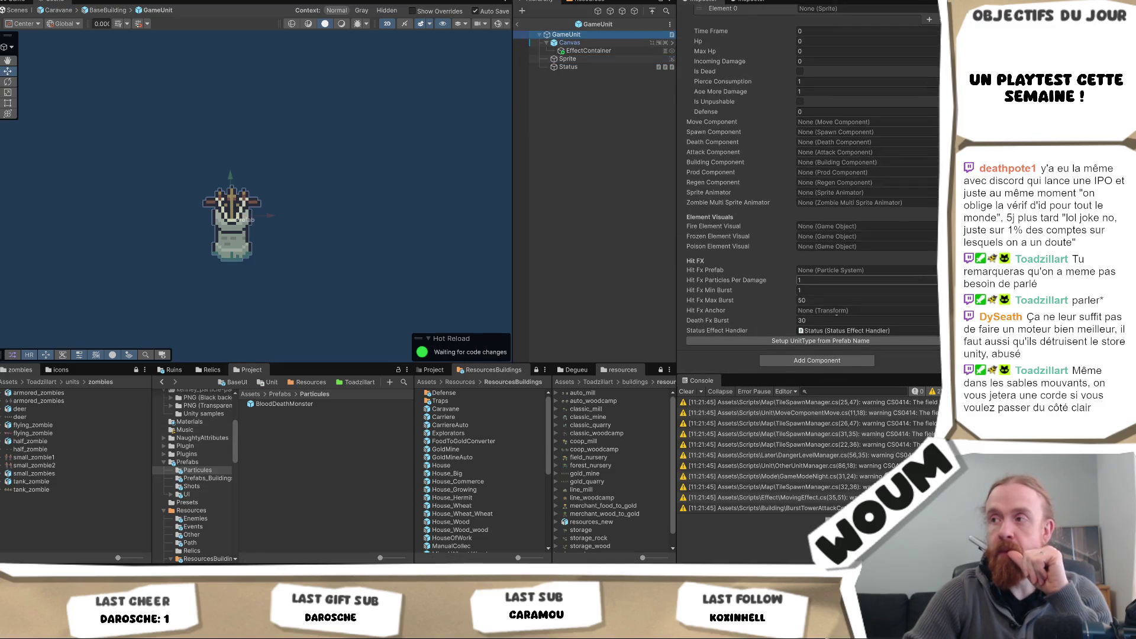
# Step: Assign BloodDeathMonster as Hit Fx Prefab, trying 5 then settling on 1 particle per damage
pyautogui.moveTo(876, 250); pyautogui.dragTo(863, 270)
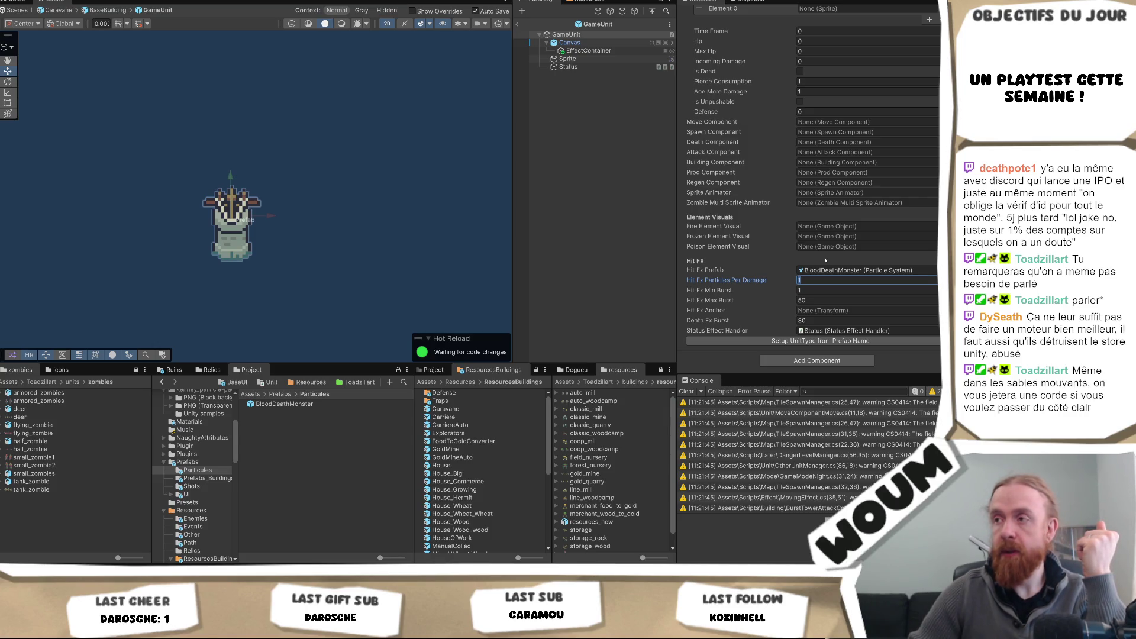
pyautogui.write('5')
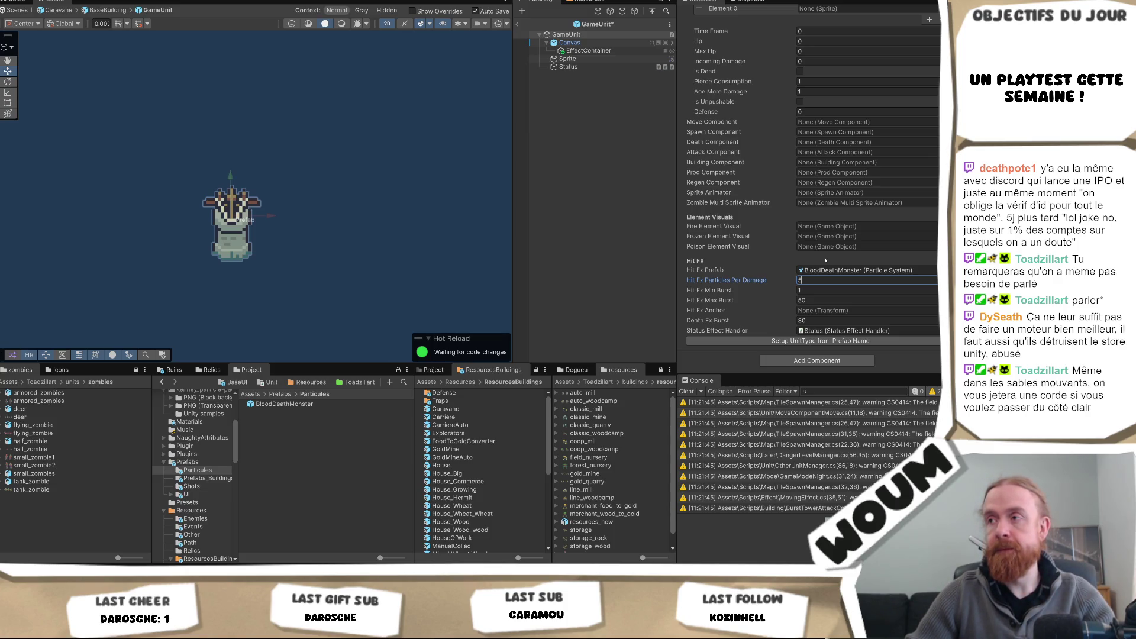
pyautogui.press('Tab')
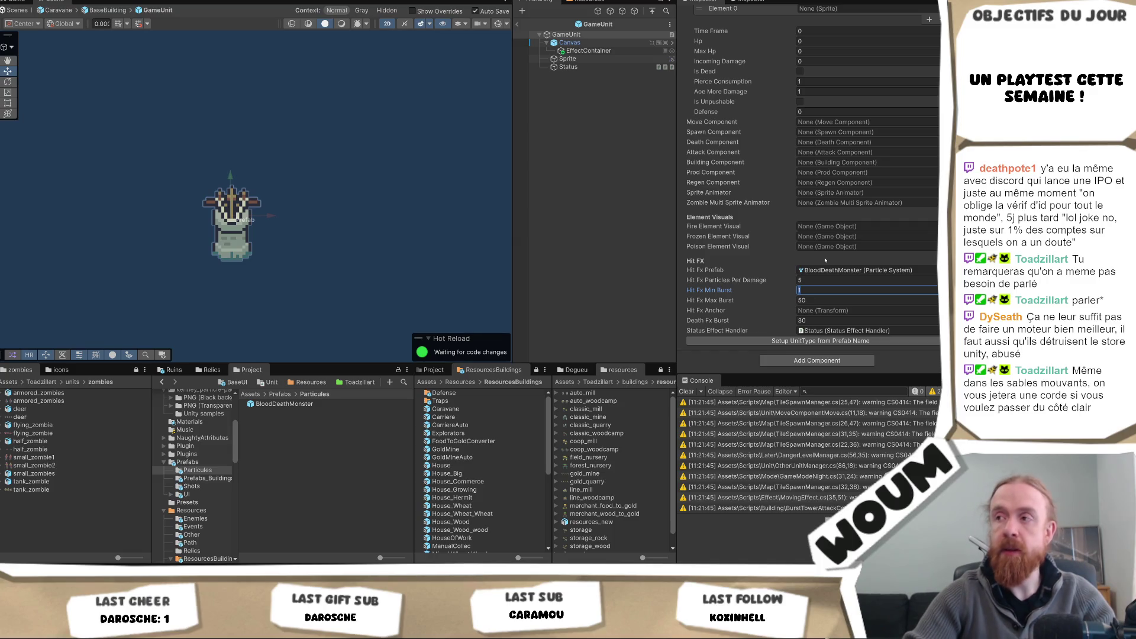
pyautogui.click(814, 302)
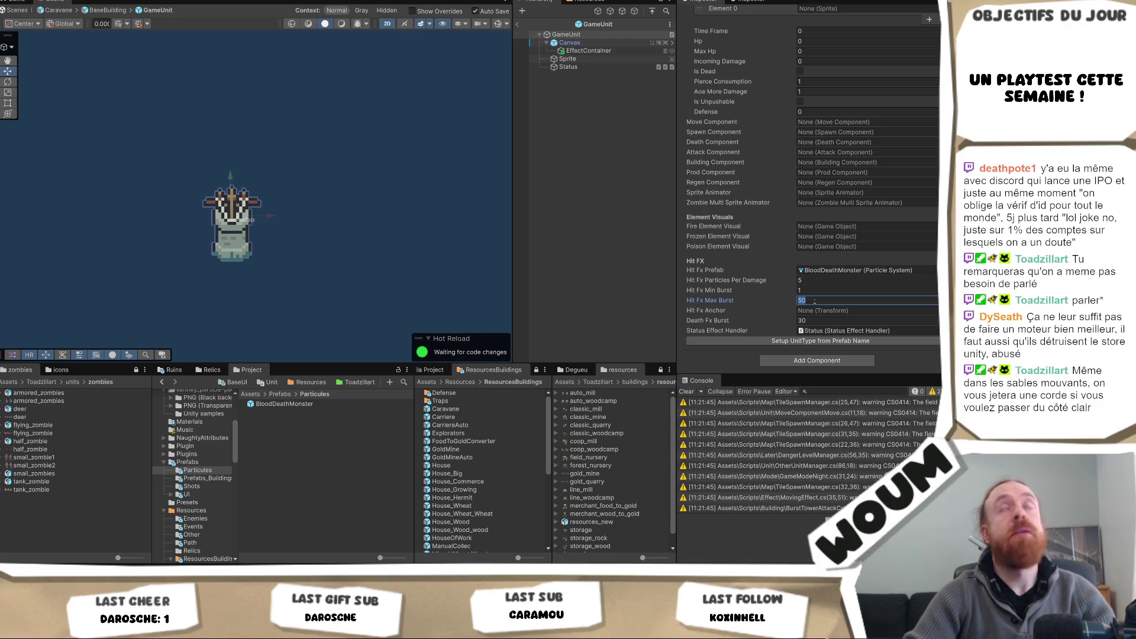
pyautogui.click(820, 280)
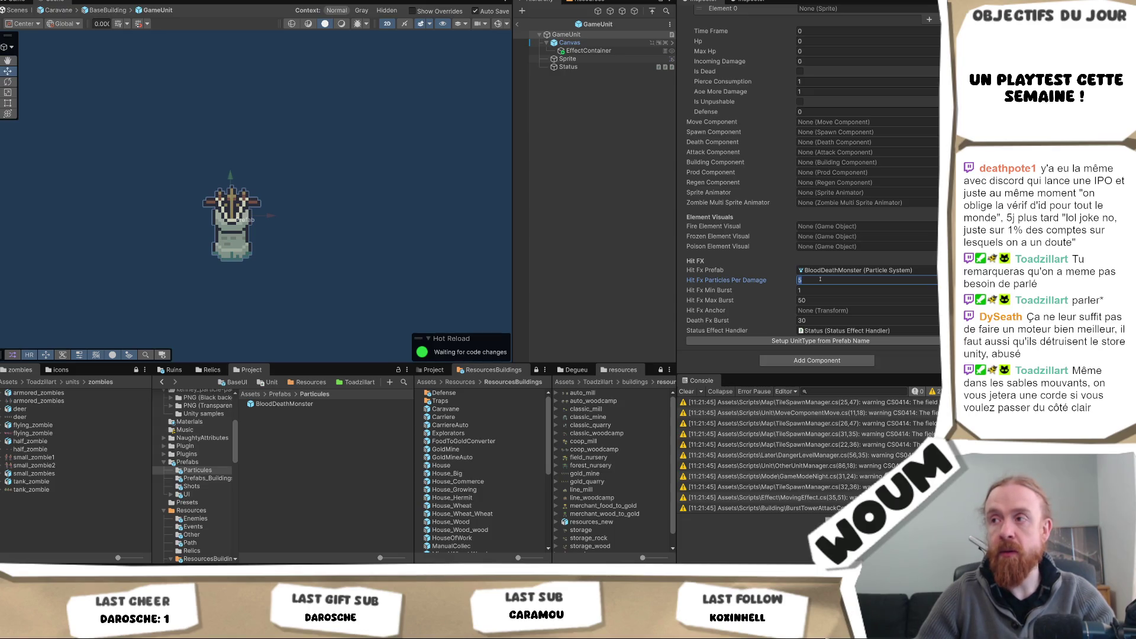
pyautogui.write('1')
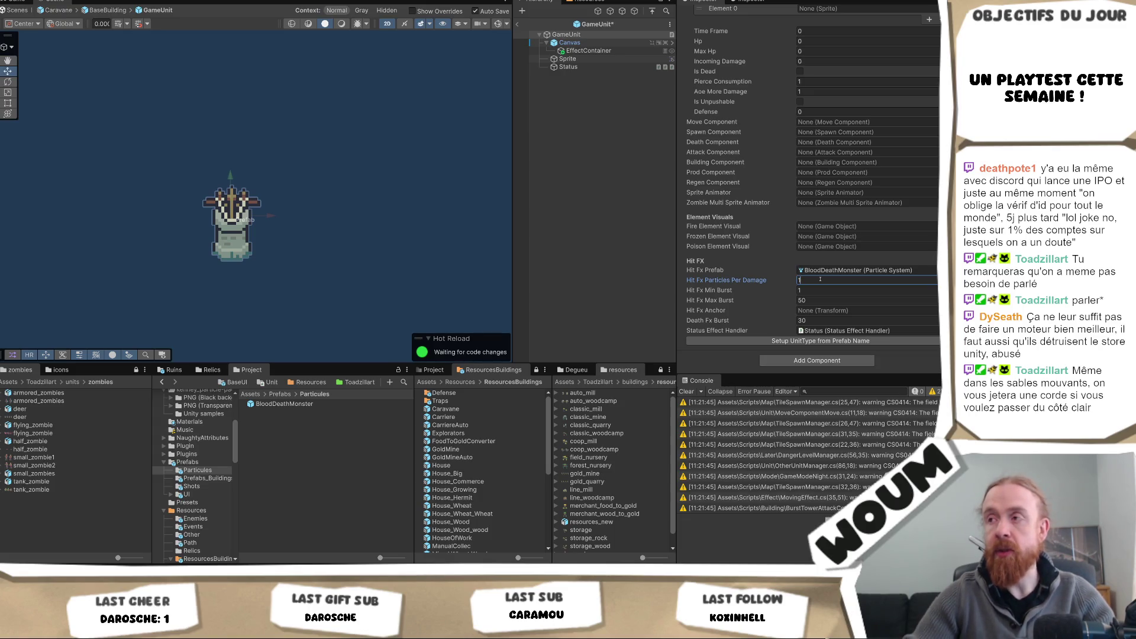
pyautogui.click(814, 320)
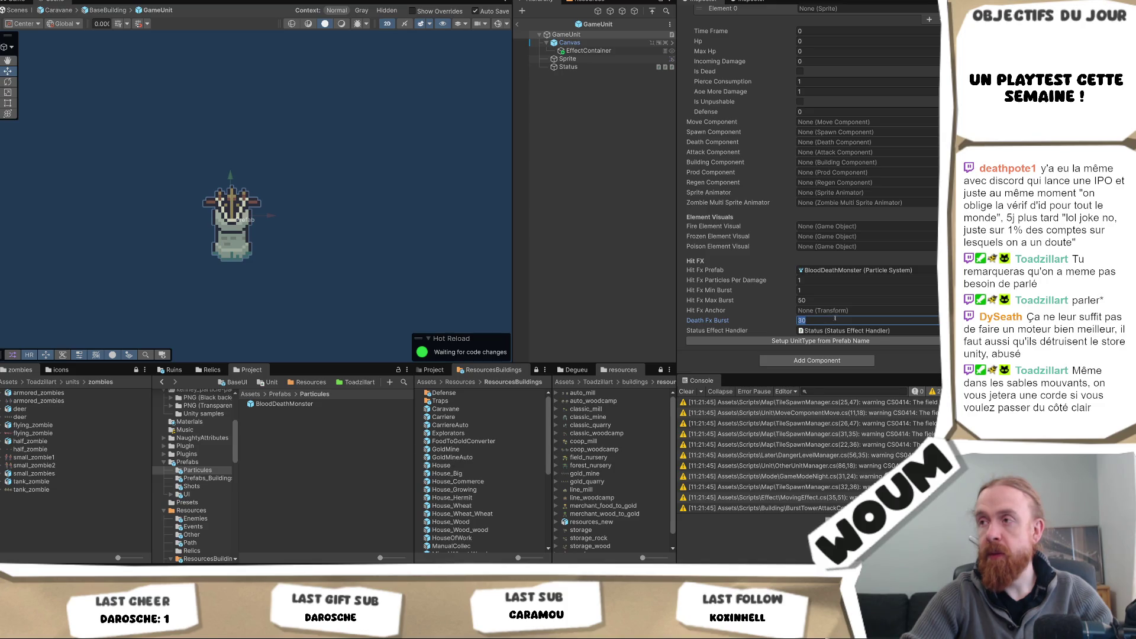
# Step: Create an empty child object named FxAnchor under GameUnit
pyautogui.rightClick(576, 81)
pyautogui.click(650, 247)
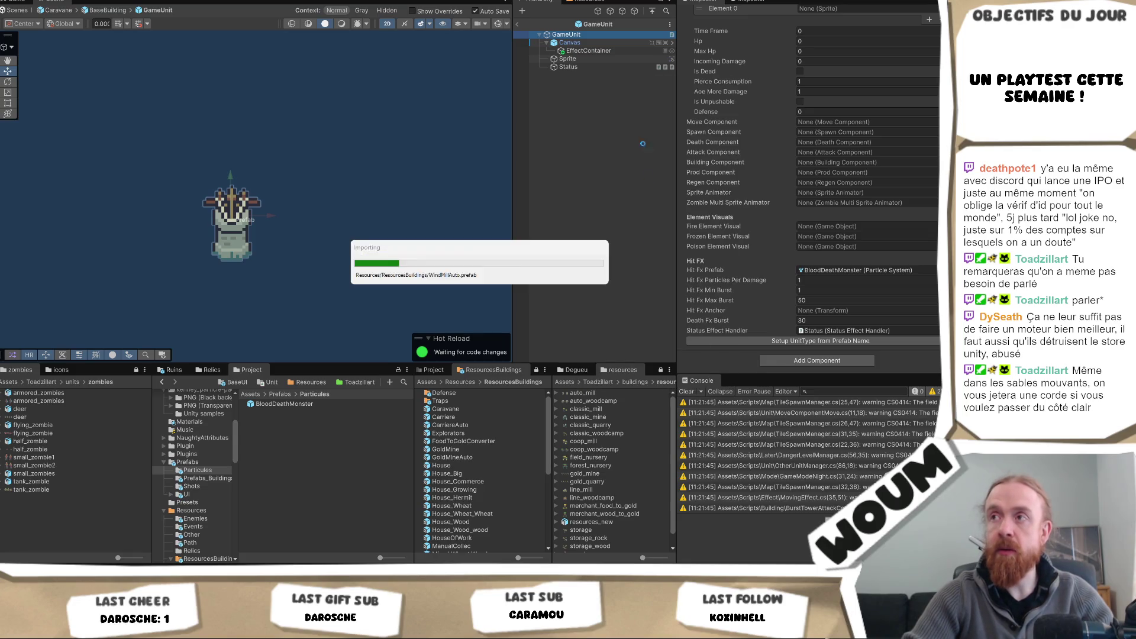
pyautogui.write('FxAnchor')
pyautogui.press('Return')
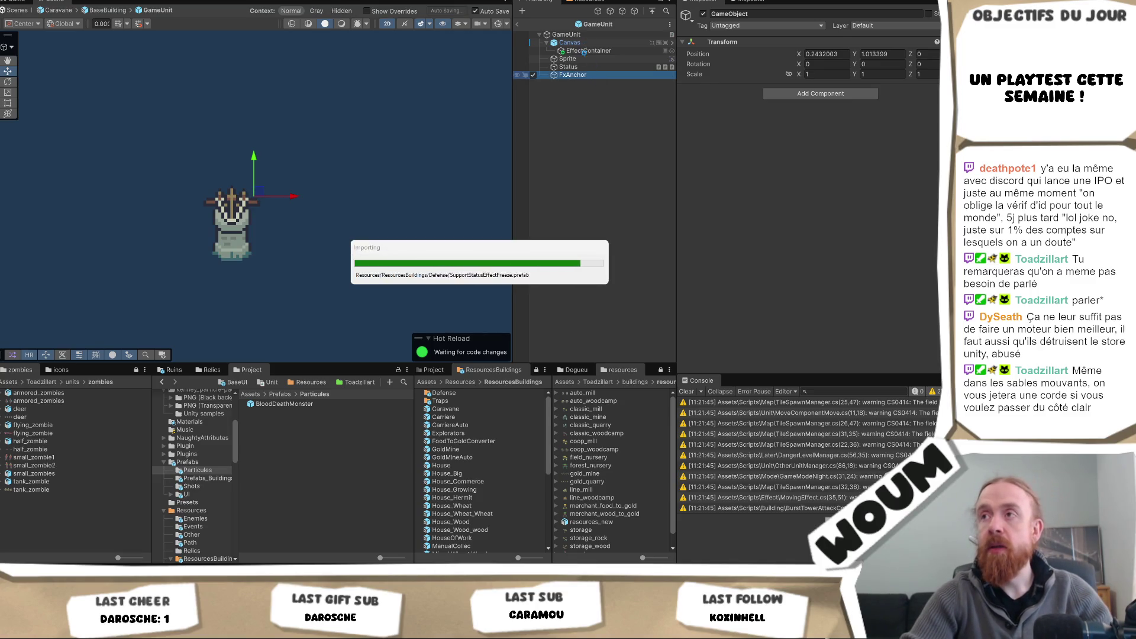
# Step: Position FxAnchor at X 0, Y 0.7, then return to GameUnit's Hit FX settings
pyautogui.click(585, 58)
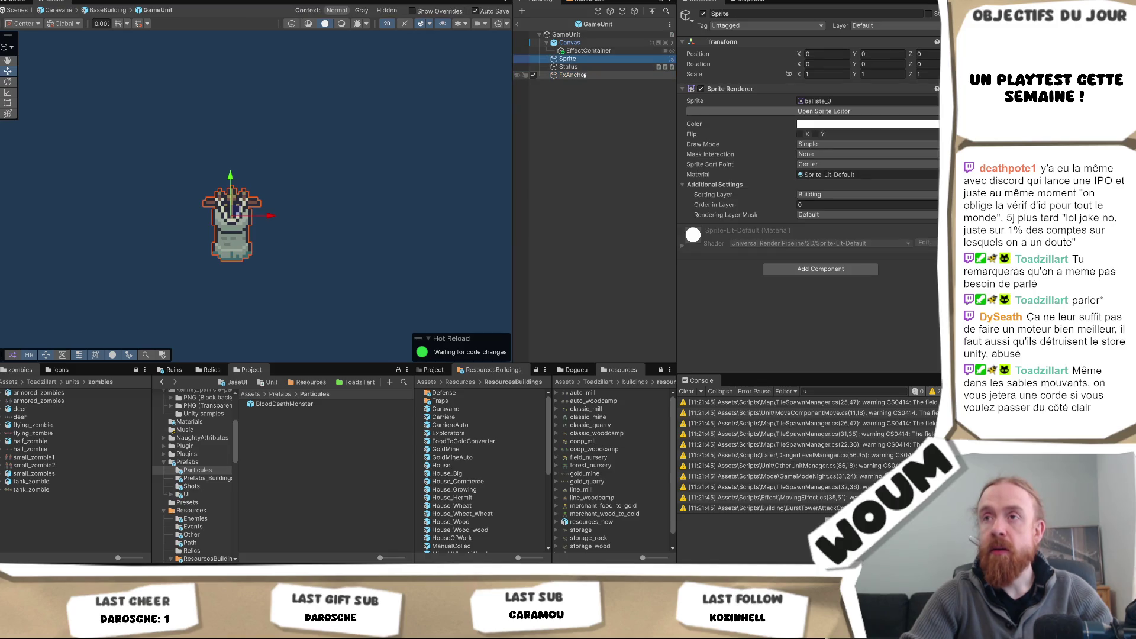
pyautogui.click(584, 75)
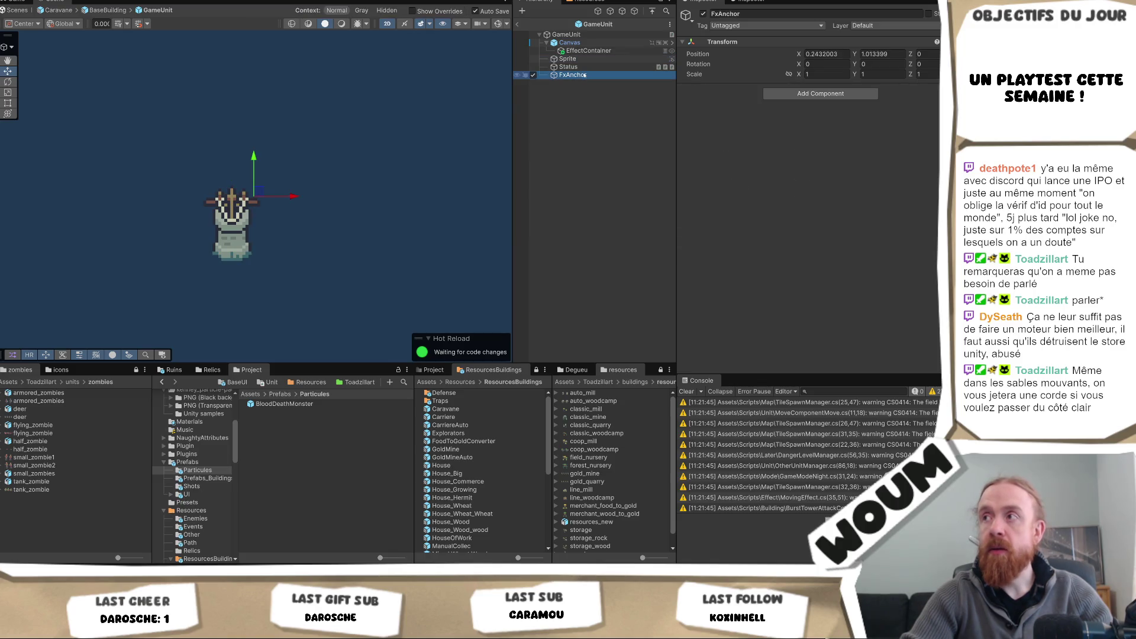
pyautogui.click(824, 53)
pyautogui.write('0')
pyautogui.press('Tab')
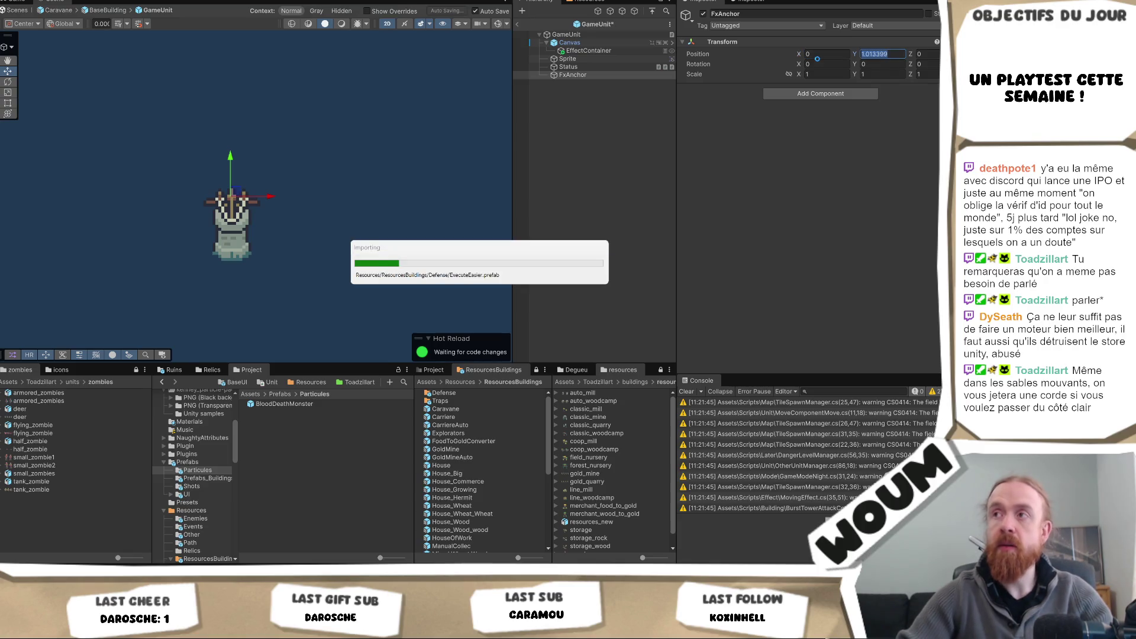
pyautogui.write('0')
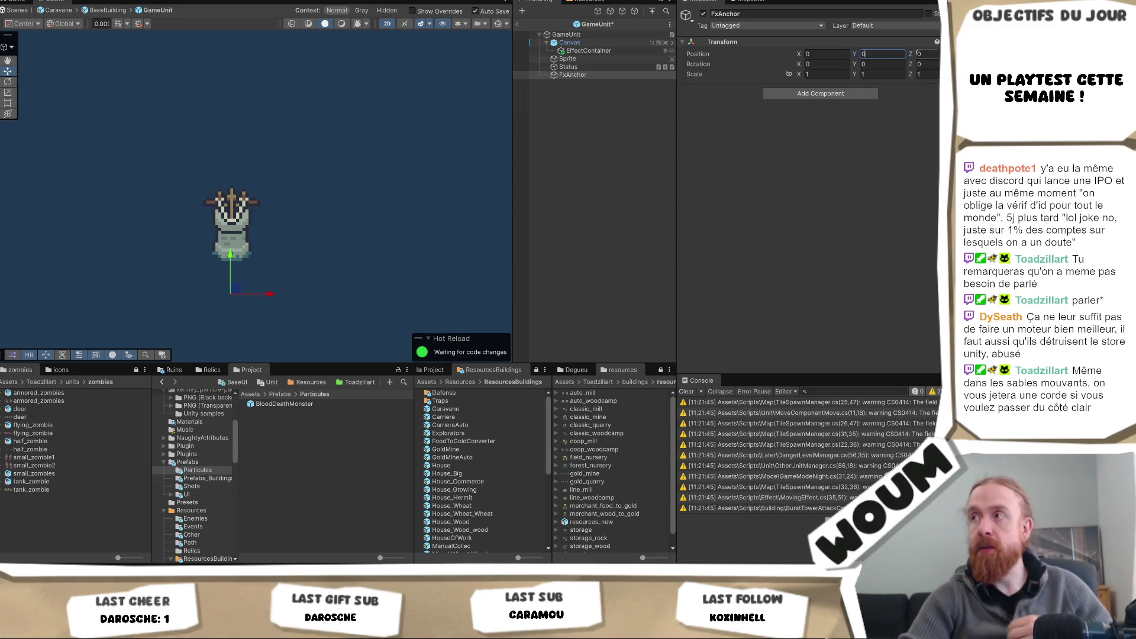
pyautogui.write('.5')
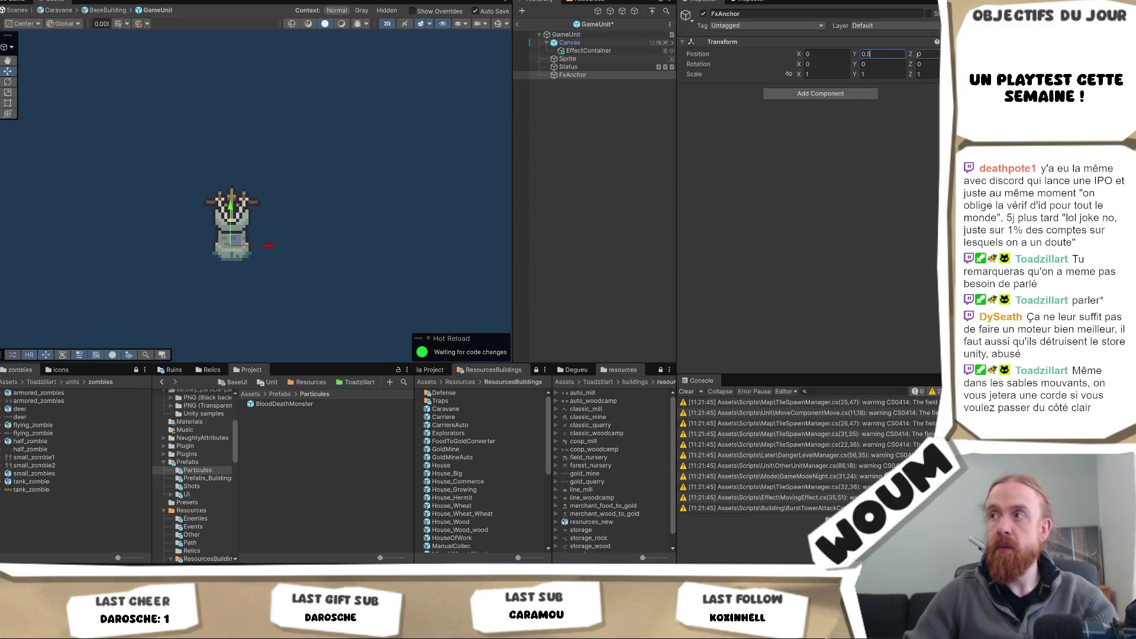
pyautogui.press('BackSpace')
pyautogui.write('6')
pyautogui.press('BackSpace')
pyautogui.write('7')
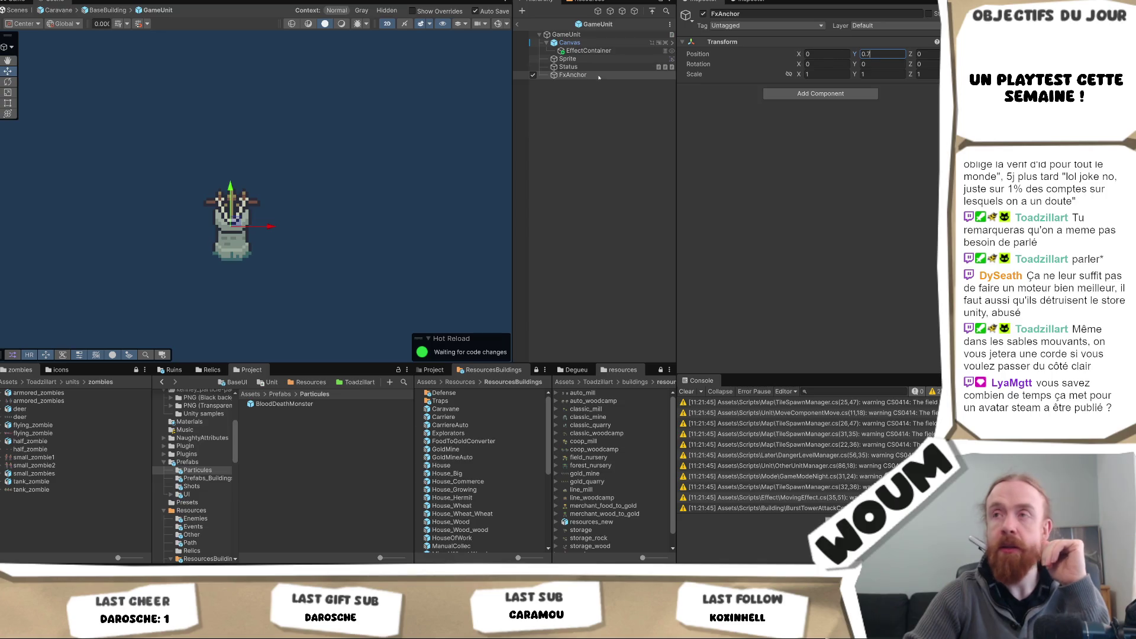
pyautogui.click(596, 37)
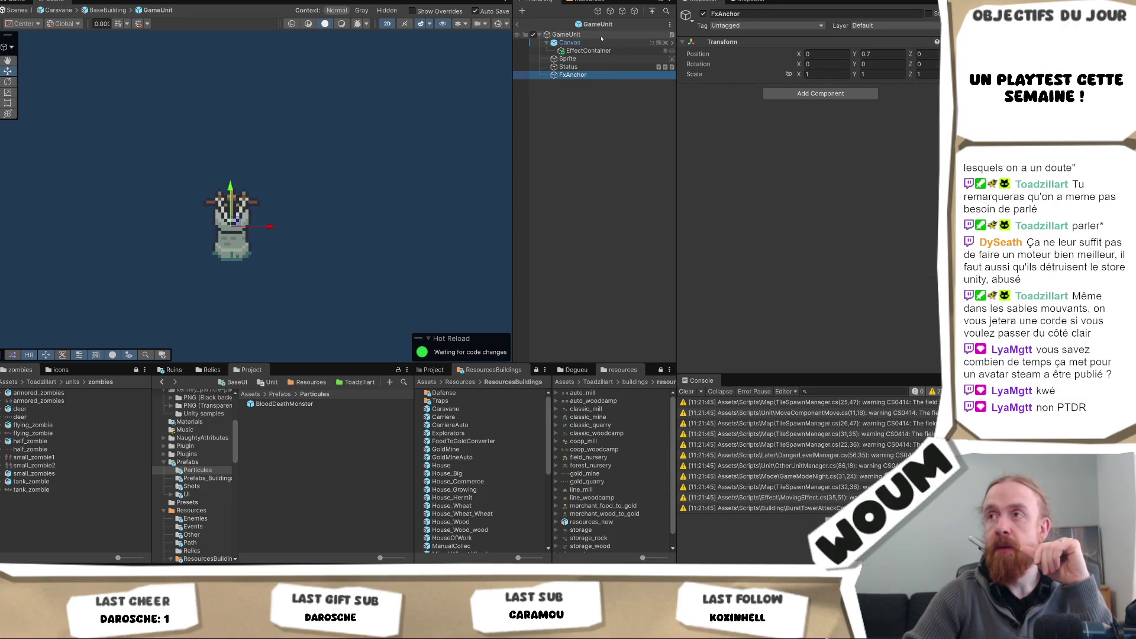
pyautogui.scroll(-5, 890, 193)
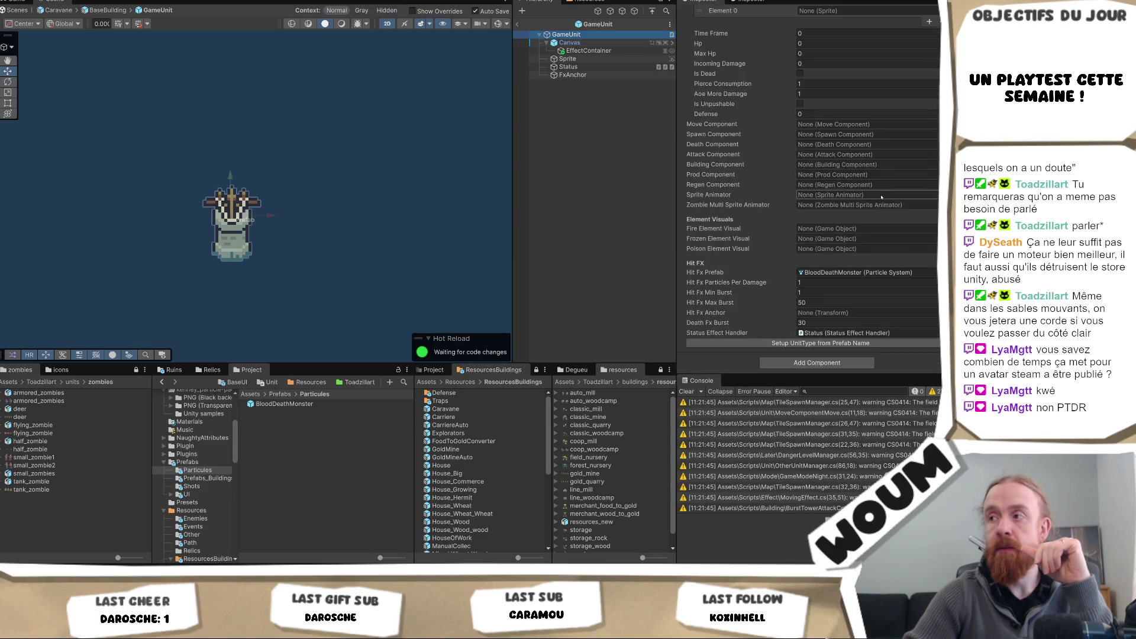
# Step: Assign FxAnchor as GameUnit's Hit Fx Anchor and navigate back to the Caravane prefab
pyautogui.moveTo(573, 74); pyautogui.dragTo(832, 312)
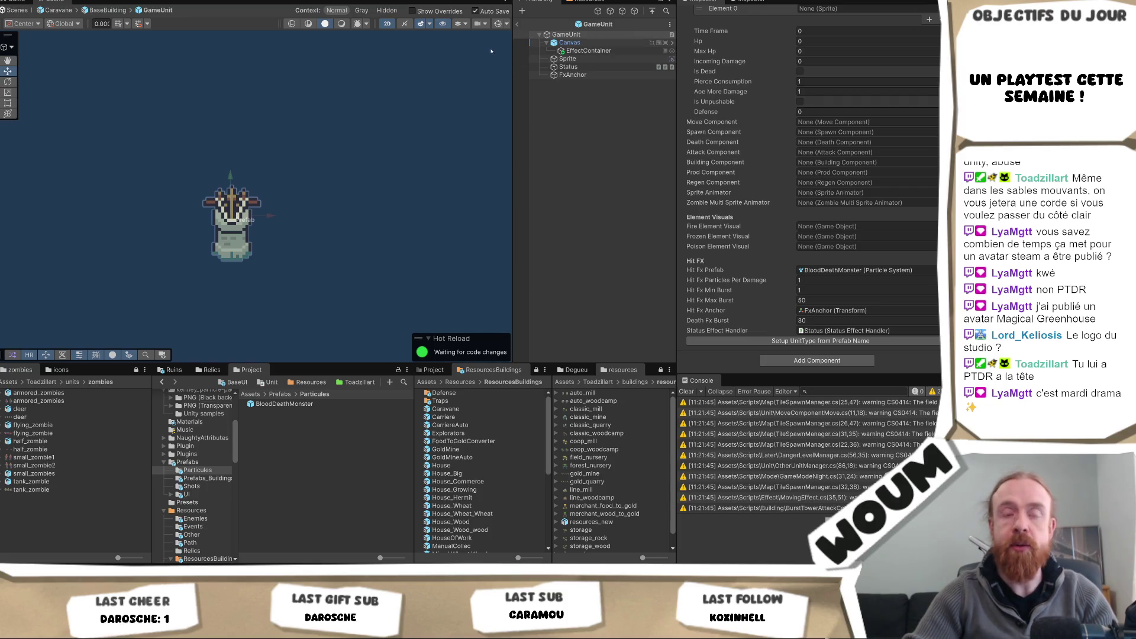
pyautogui.click(572, 74)
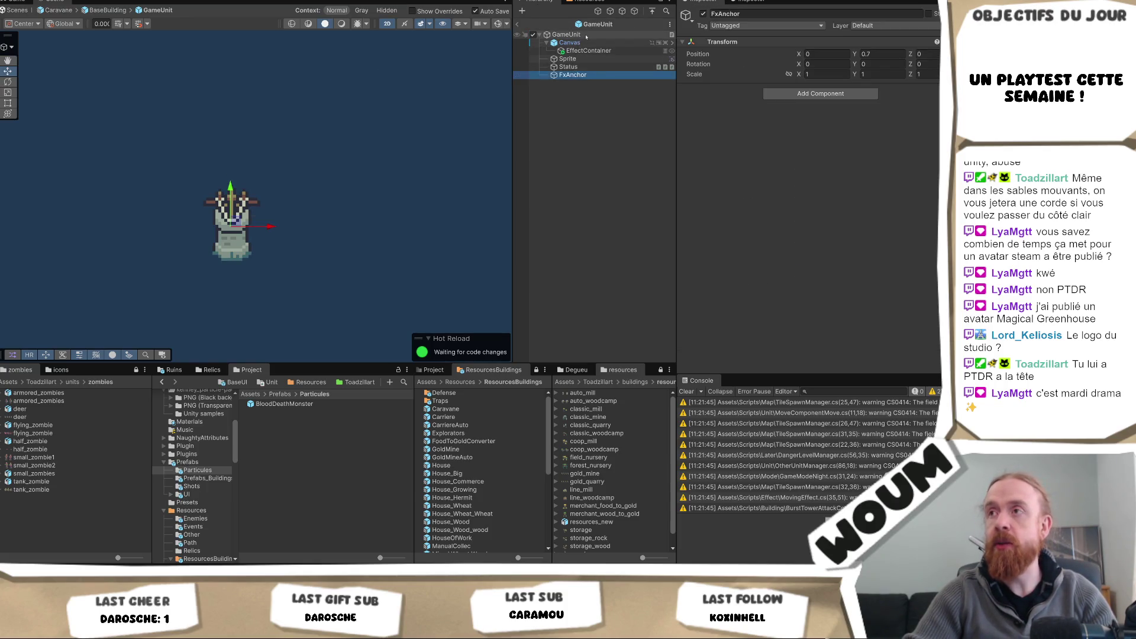
pyautogui.click(580, 35)
pyautogui.scroll(-10, 858, 237)
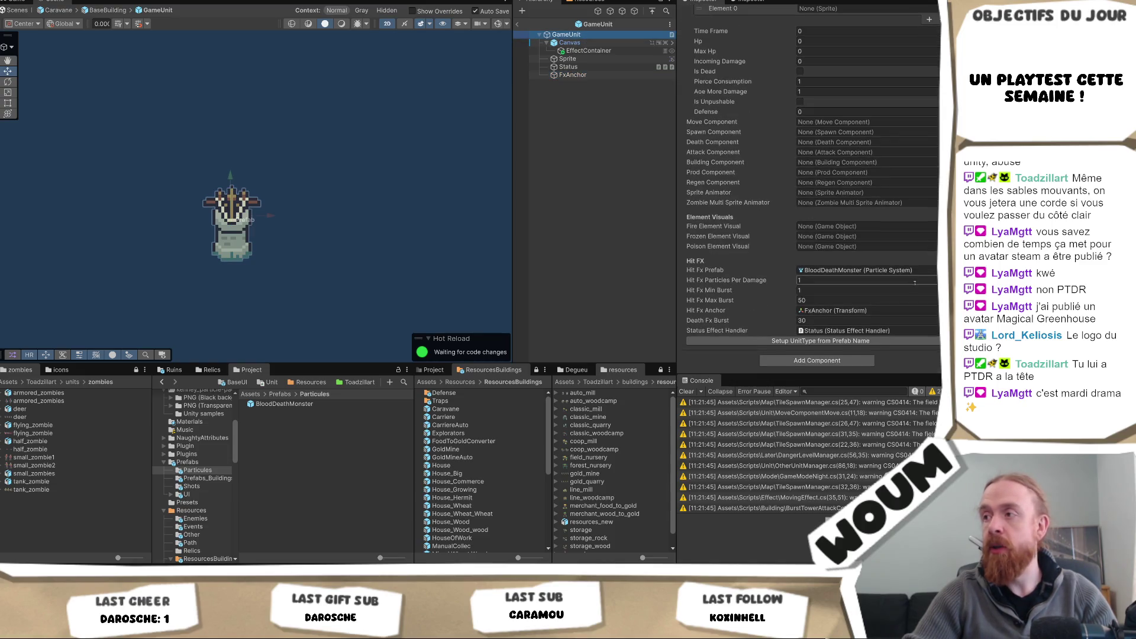
pyautogui.click(519, 24)
pyautogui.click(518, 23)
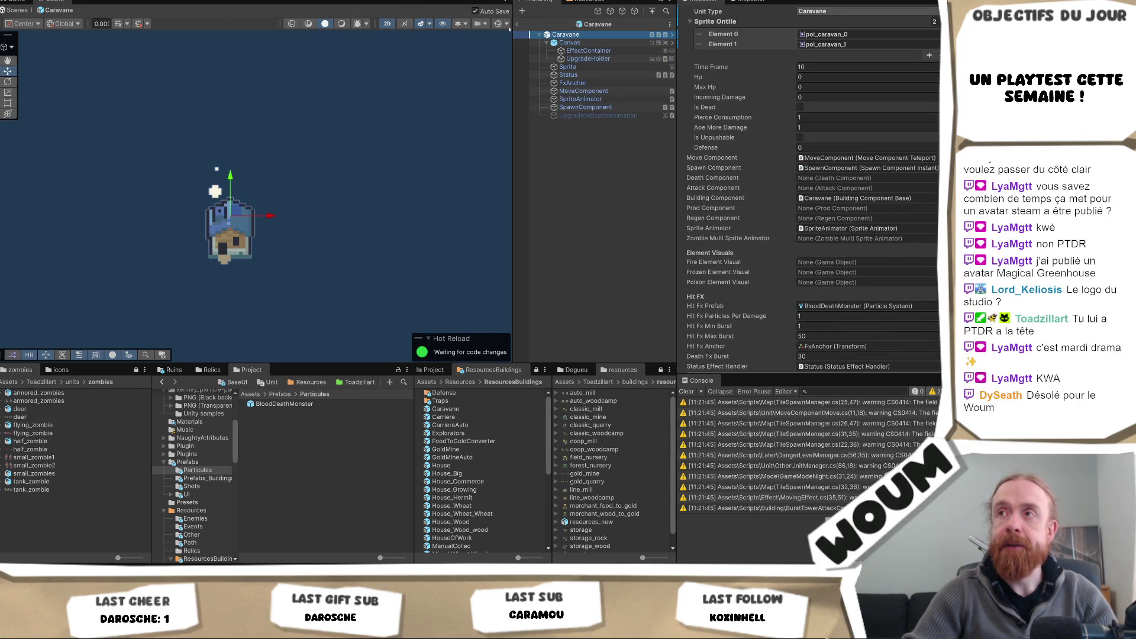
# Step: Exit Prefab Mode back to the testmap scene
pyautogui.click(517, 24)
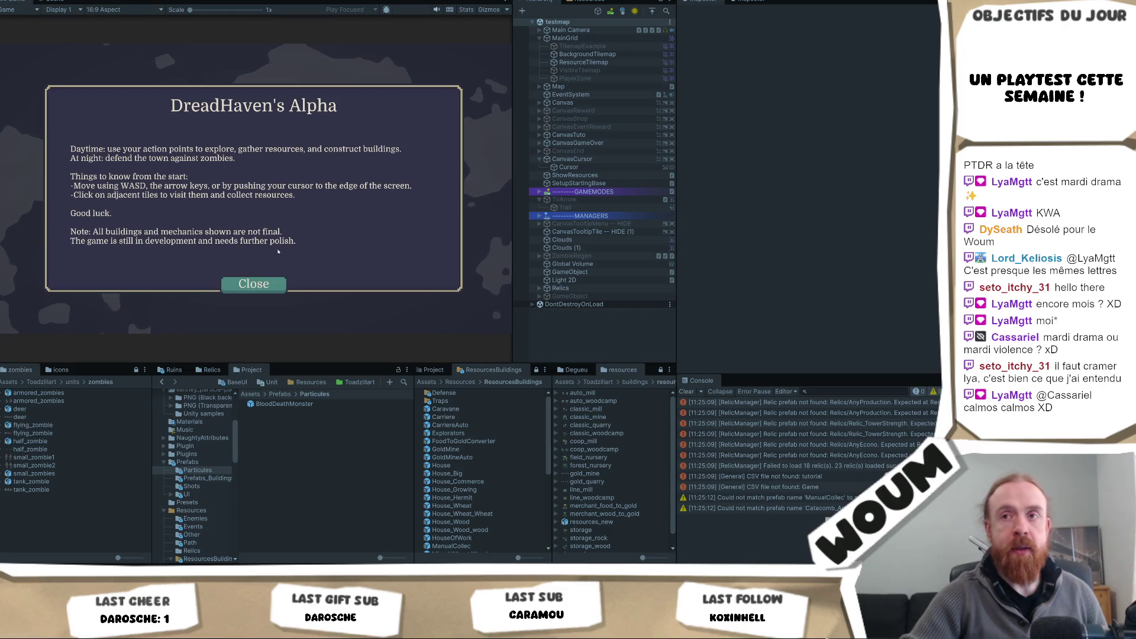
# Step: In-game, place the town center, skip to day 2 taking Automatic Chopping, then select BloodDeathMonster
pyautogui.click(241, 289)
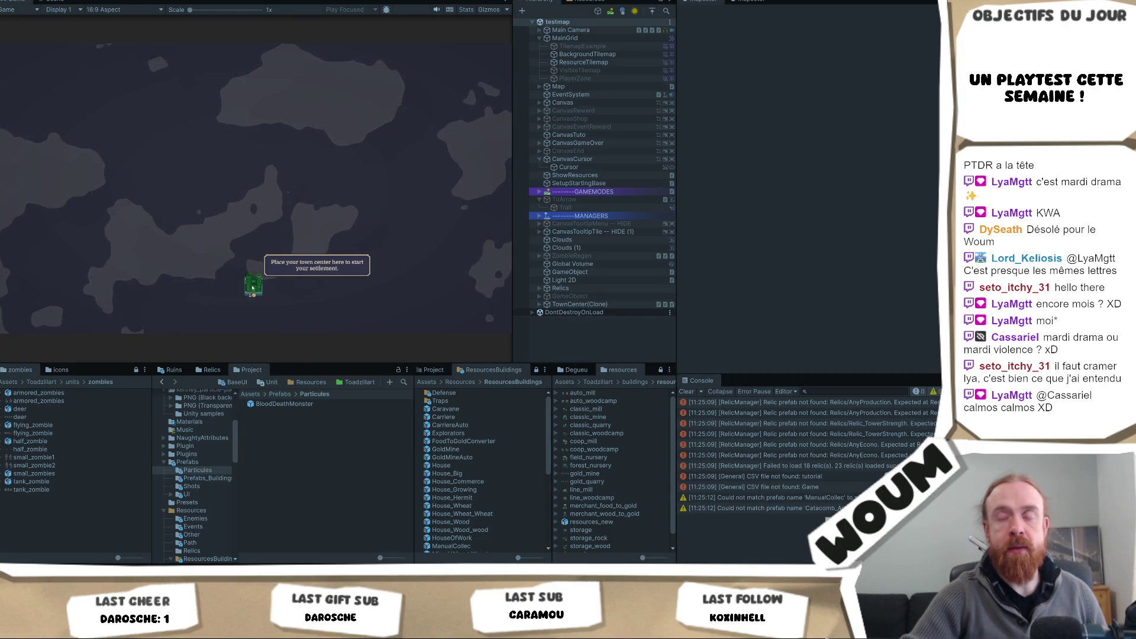
pyautogui.click(255, 290)
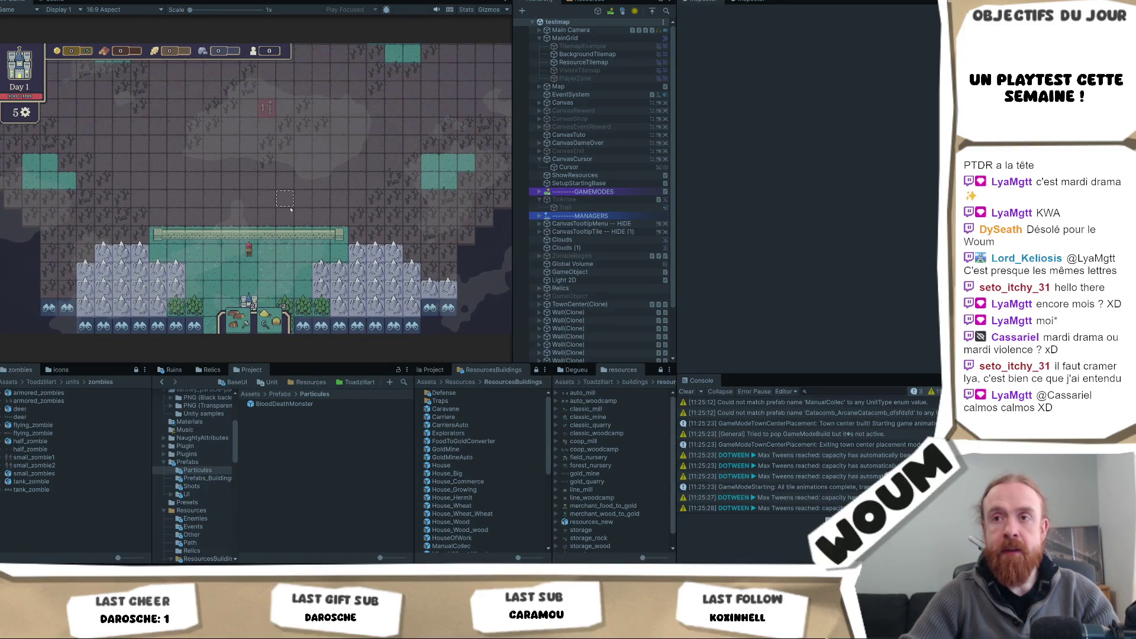
pyautogui.press('F1')
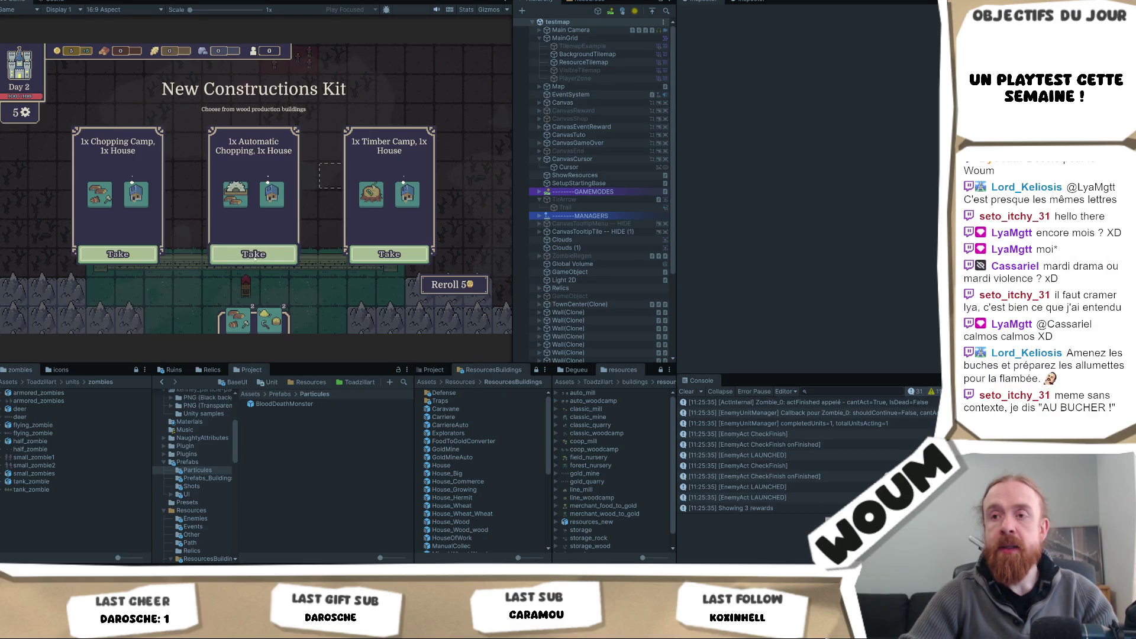
pyautogui.click(255, 255)
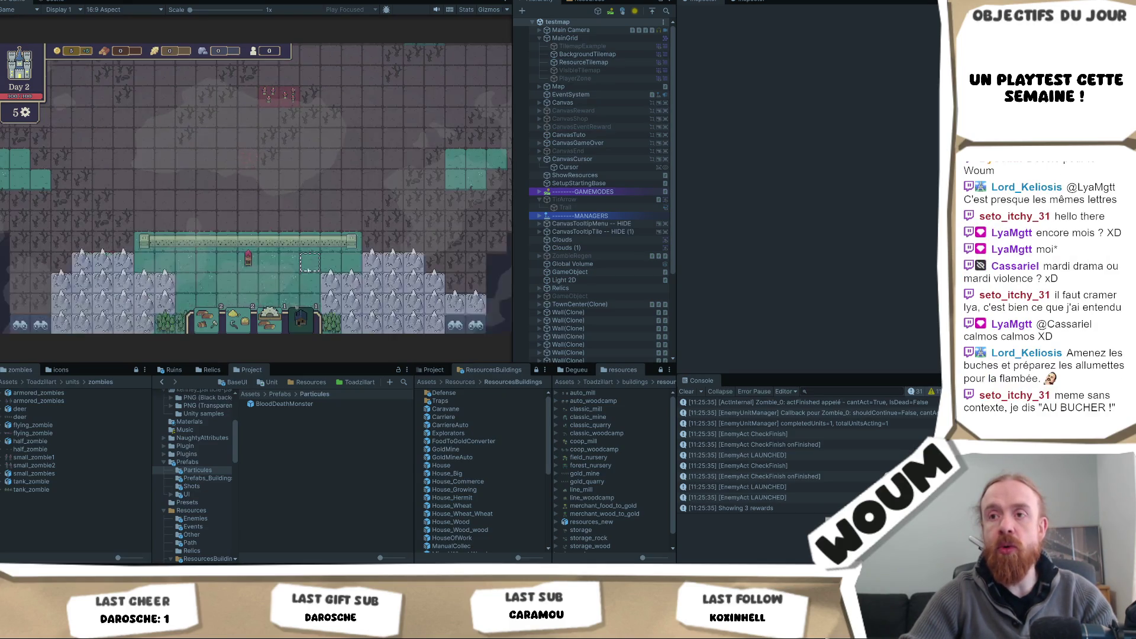
pyautogui.click(299, 404)
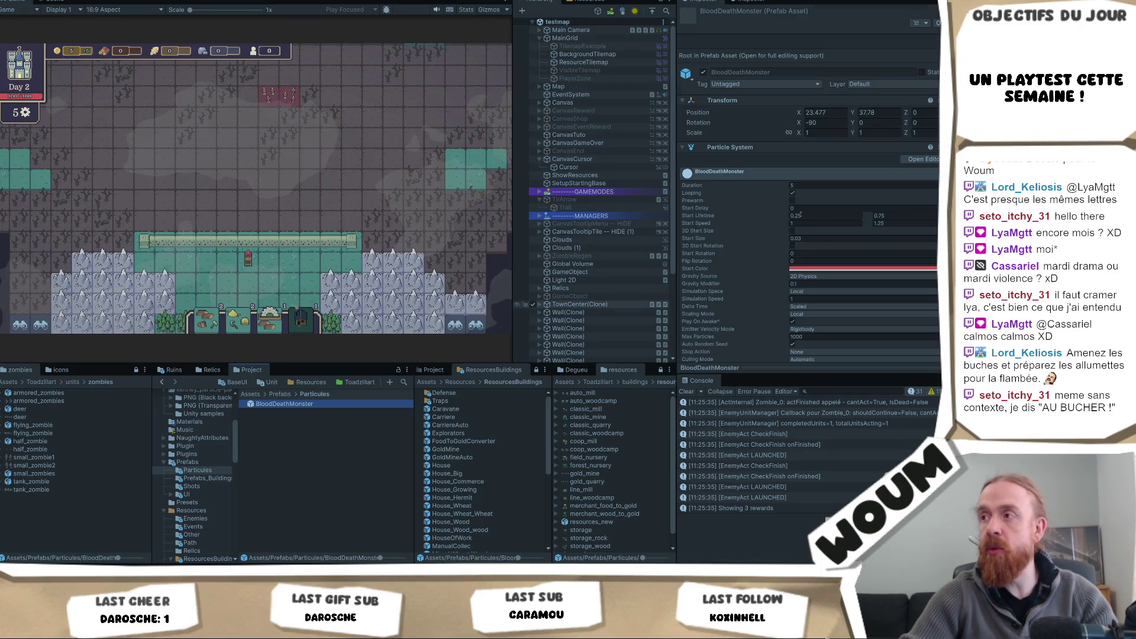
# Step: Set BloodDeathMonster Start Lifetime to 0.1–0.2 and the maximum Start Speed to 3
pyautogui.click(823, 216)
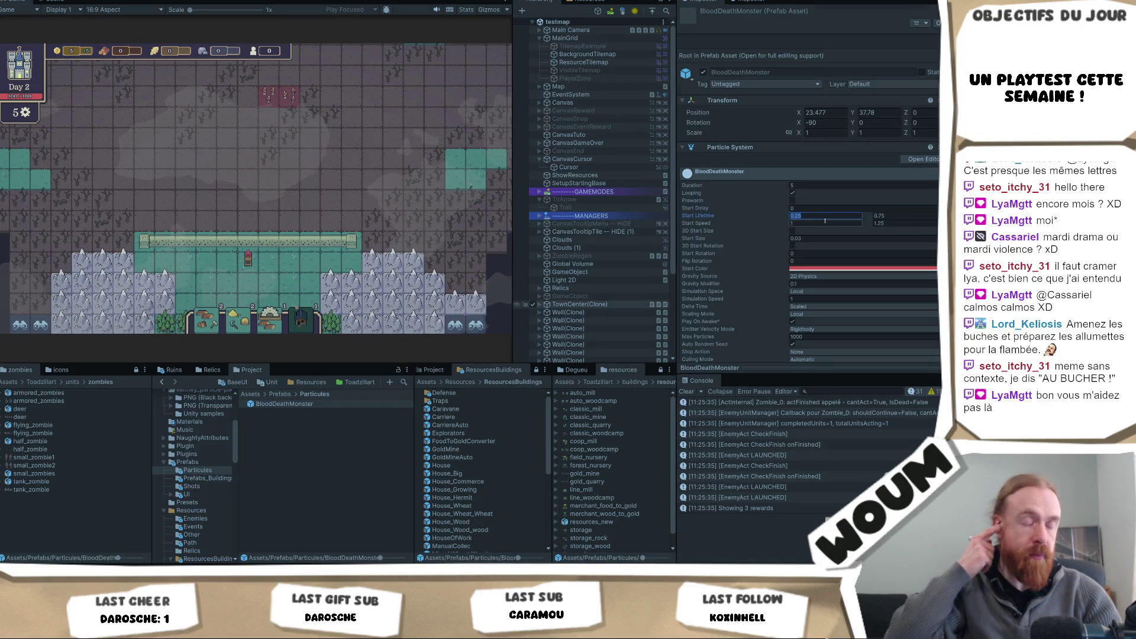
pyautogui.write('0.1')
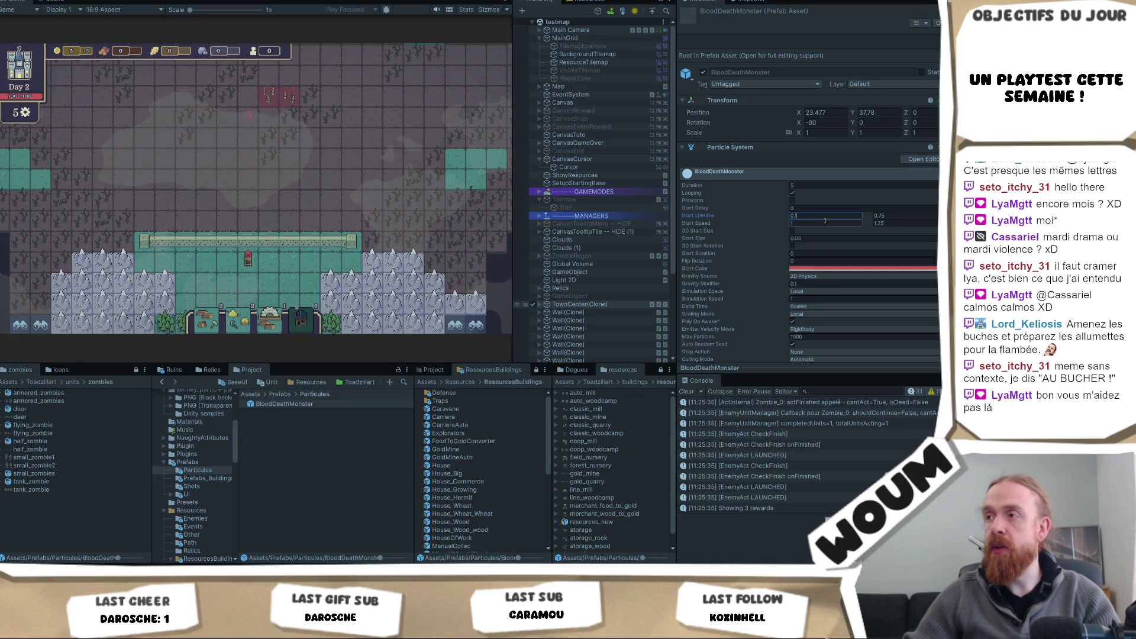
pyautogui.press('Tab')
pyautogui.write('0.2')
pyautogui.press('Tab')
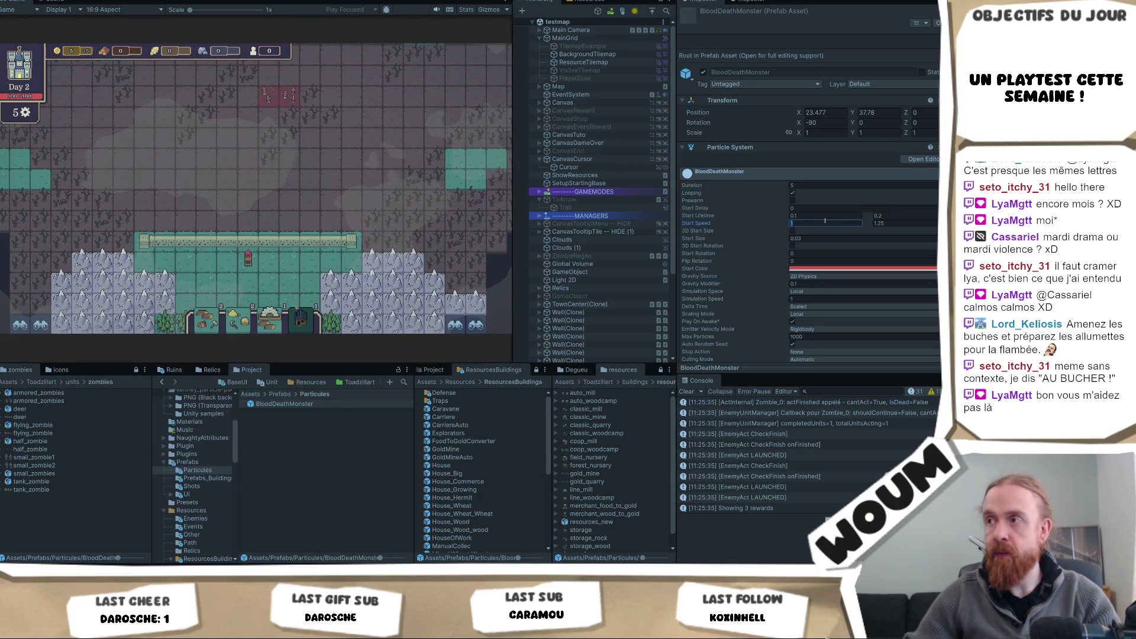
pyautogui.press('Tab')
pyautogui.write('3')
# Step: Pick a map tile, inspect the spawned BloodDeathMonster clones, and open the prefab for editing
pyautogui.click(303, 212)
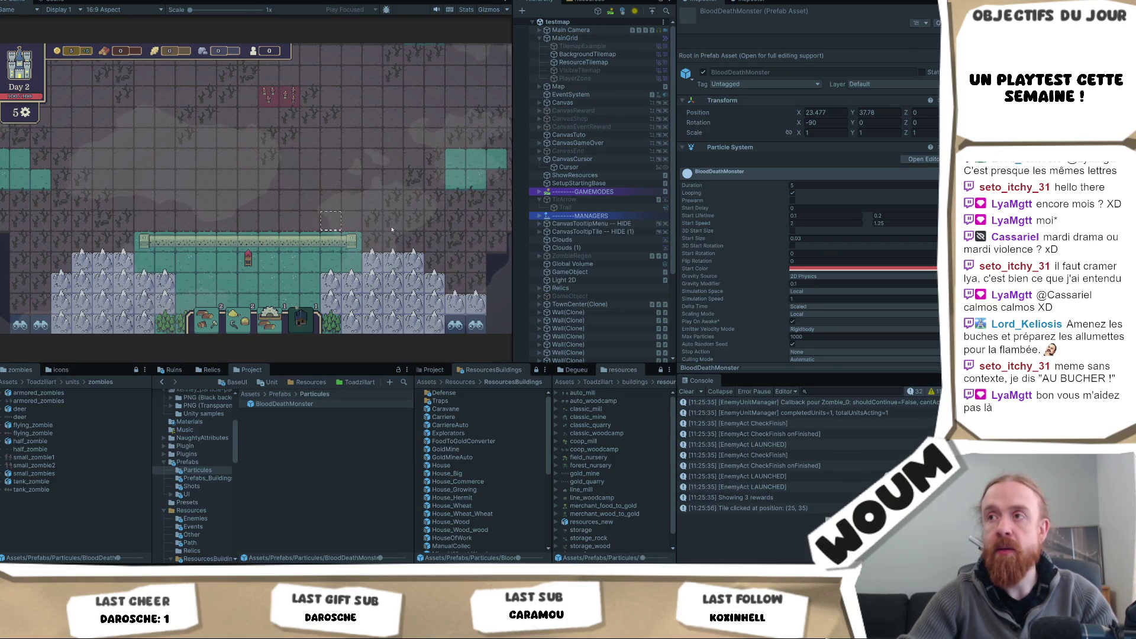
pyautogui.scroll(-3, 609, 308)
pyautogui.scroll(-3, 609, 308)
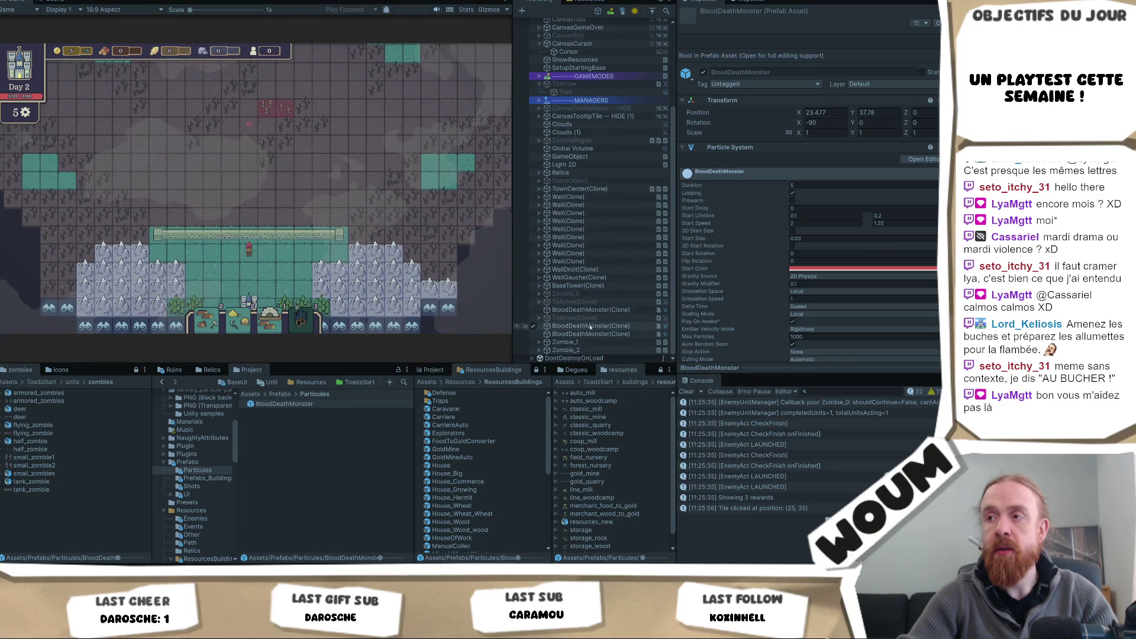
pyautogui.click(609, 309)
pyautogui.click(609, 310)
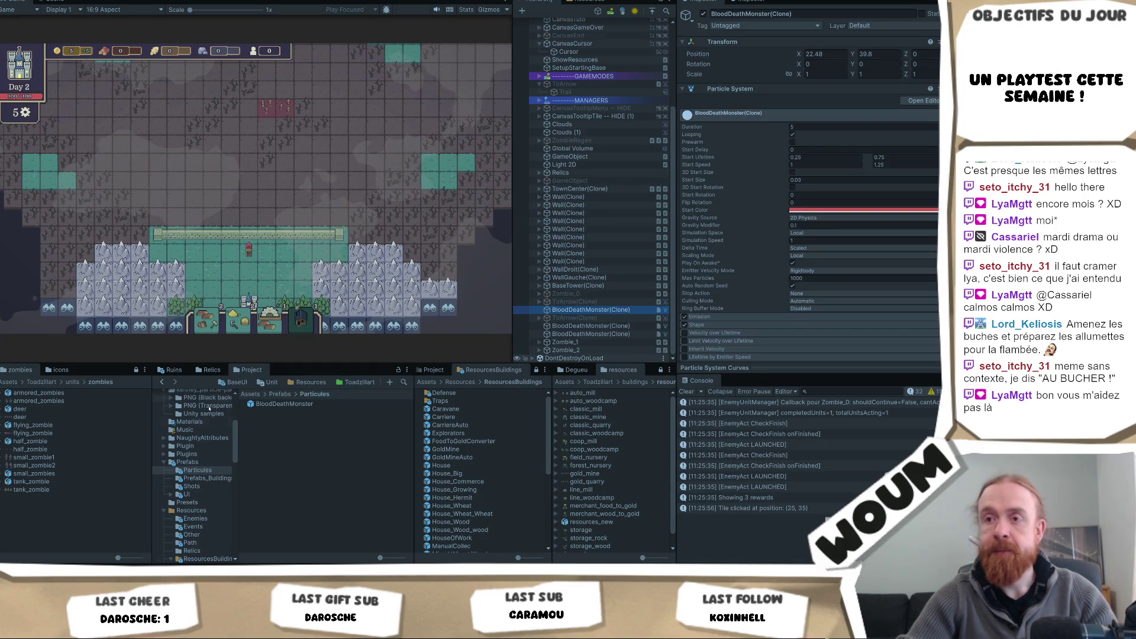
pyautogui.doubleClick(284, 403)
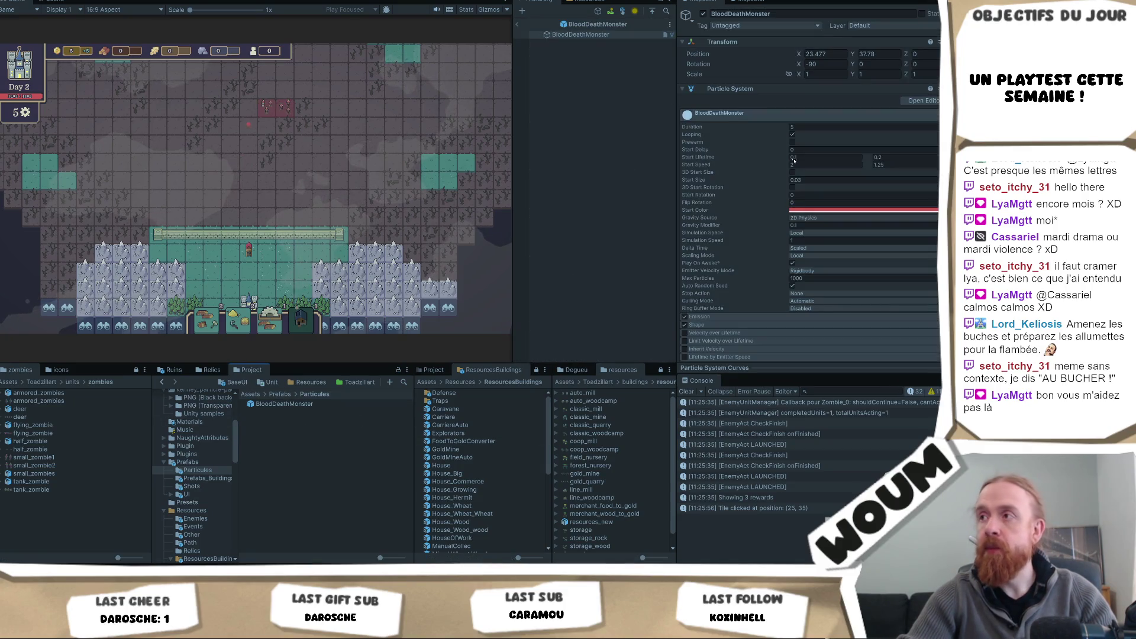
# Step: Turn off Looping on the BloodDeathMonster particles, then pan and pick tiles until Day 3
pyautogui.click(792, 135)
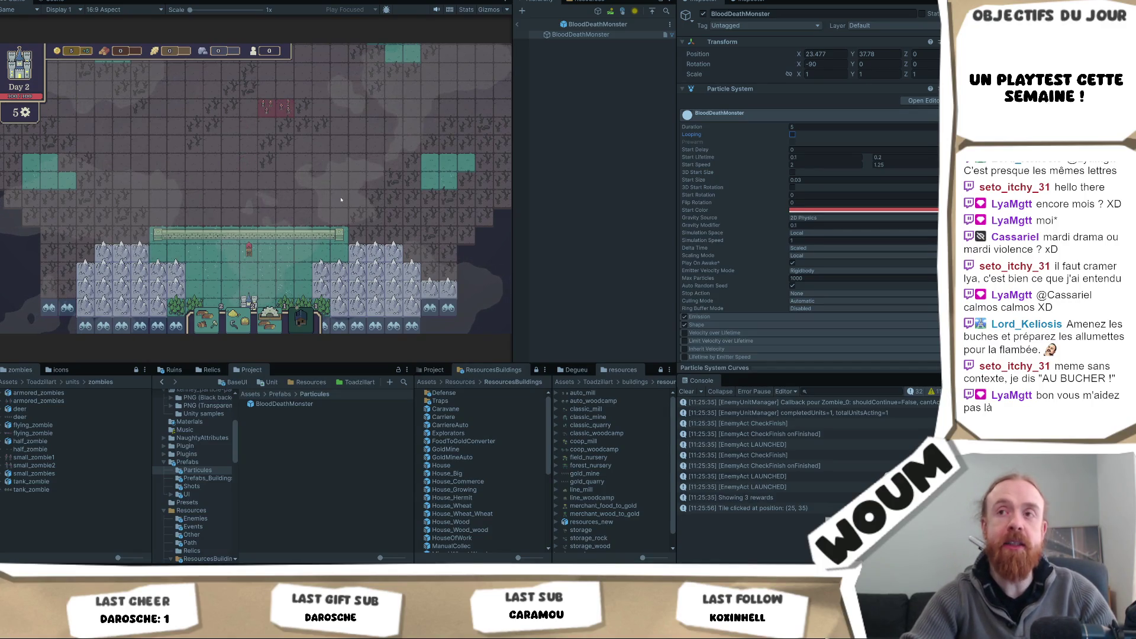
pyautogui.moveTo(336, 194); pyautogui.dragTo(304, 221)
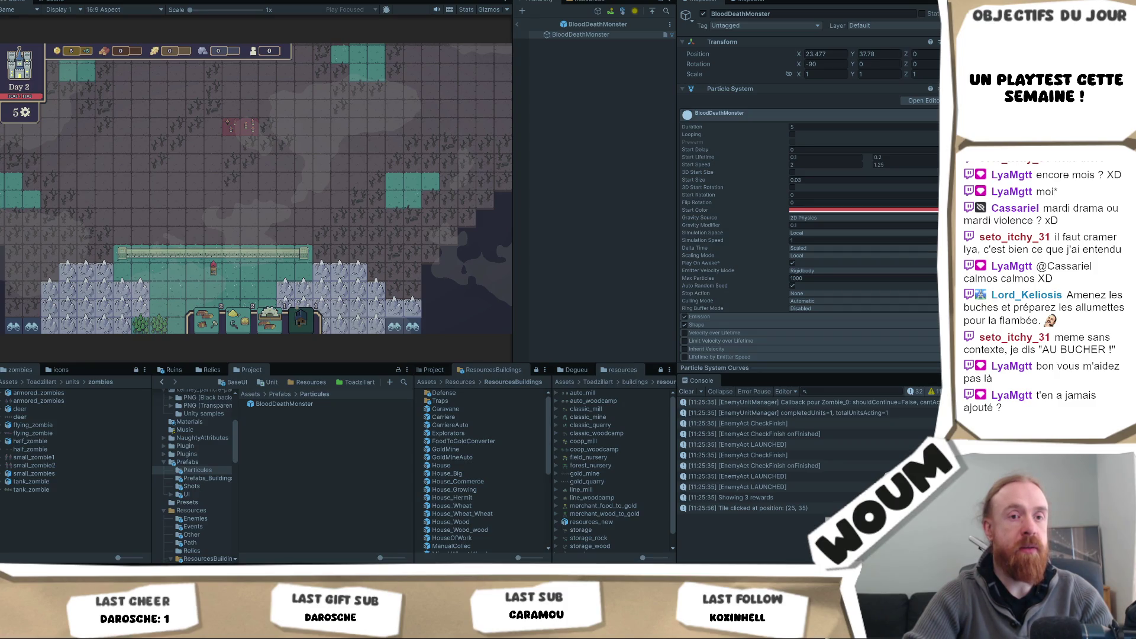
pyautogui.click(310, 214)
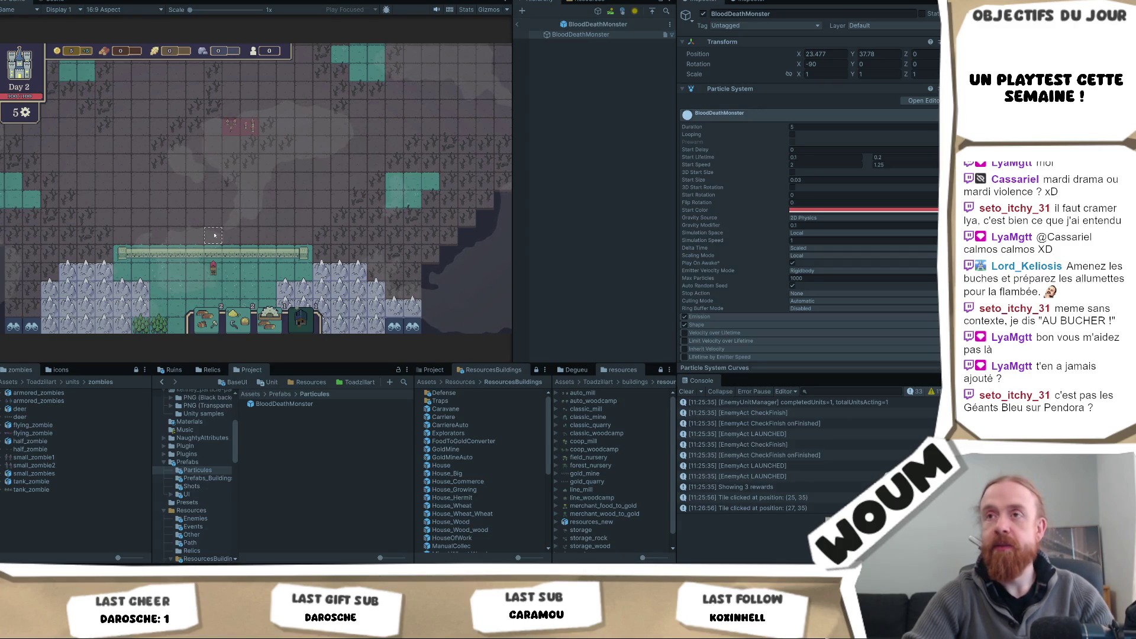
pyautogui.click(248, 225)
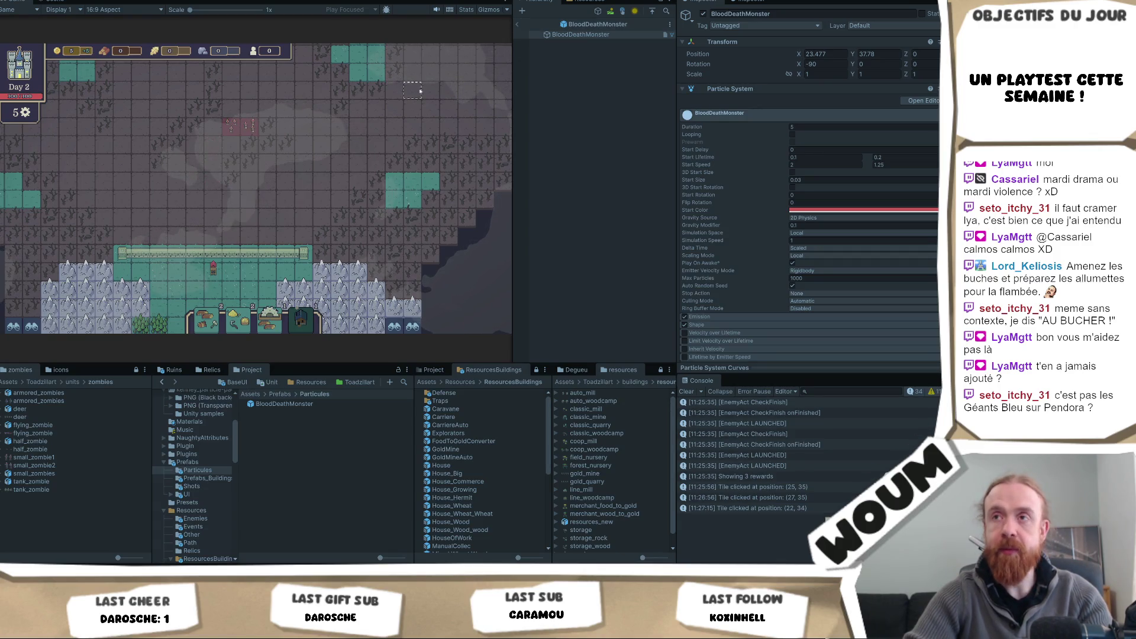
pyautogui.click(284, 197)
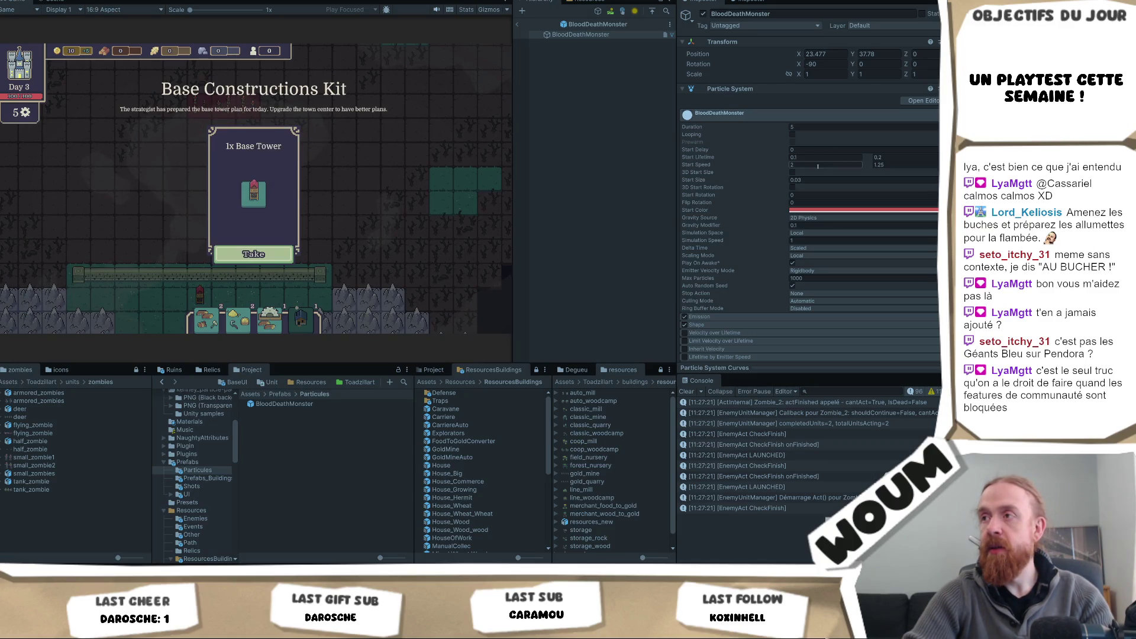
# Step: Set the BloodDeathMonster Start Speed range to 4–8
pyautogui.write('4')
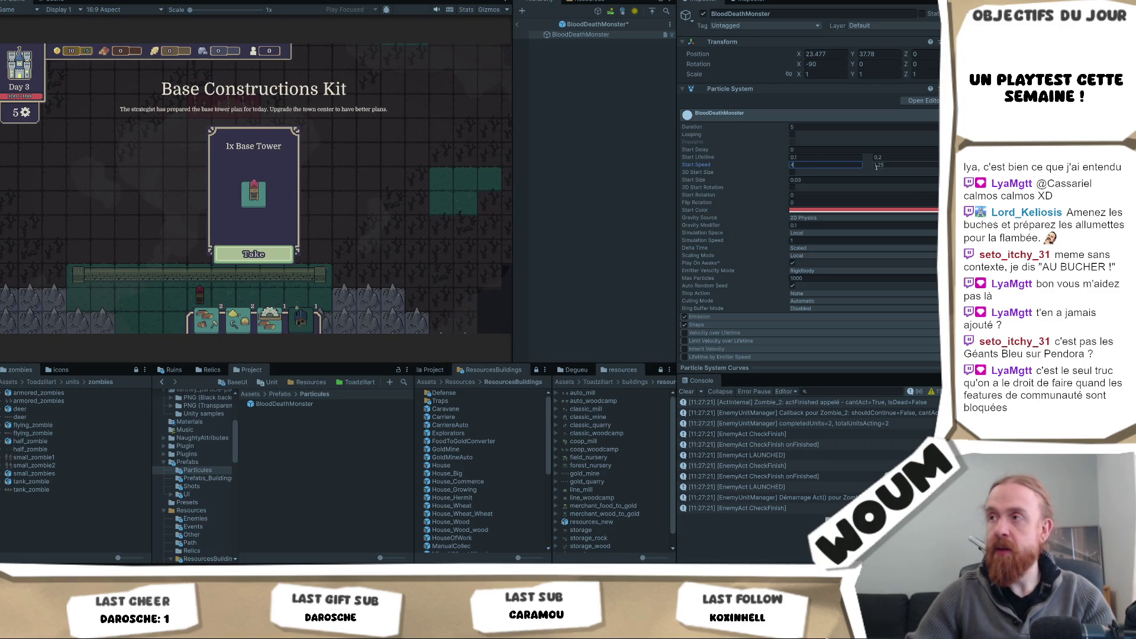
pyautogui.click(876, 165)
pyautogui.write('8')
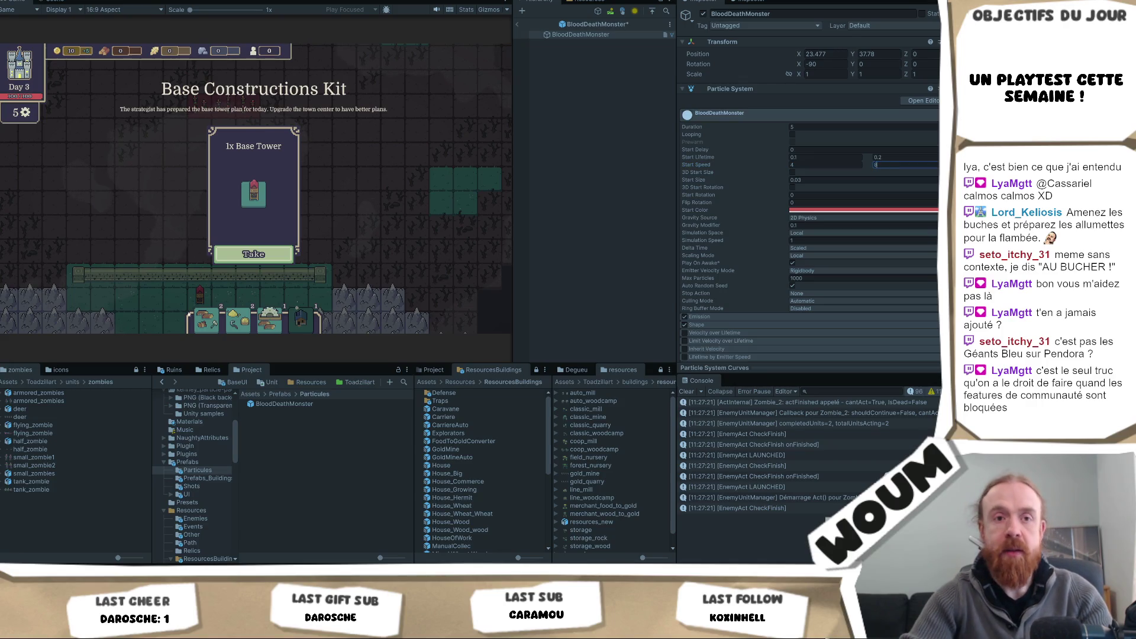
# Step: Take the Base Tower and other construction kit cards in the running game
pyautogui.click(213, 252)
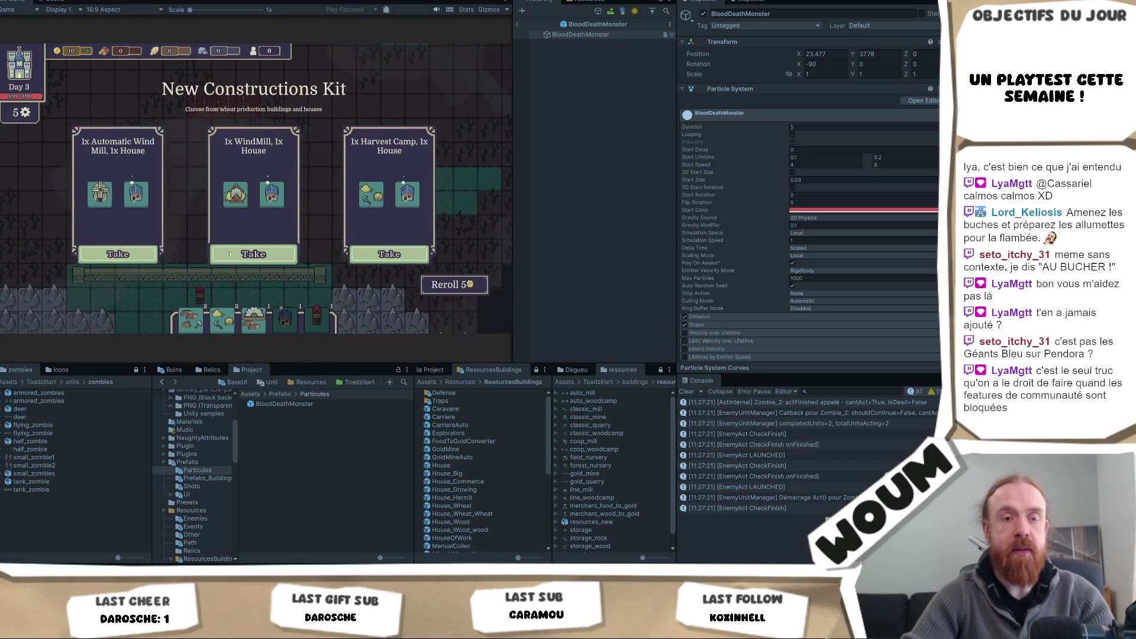
pyautogui.click(231, 250)
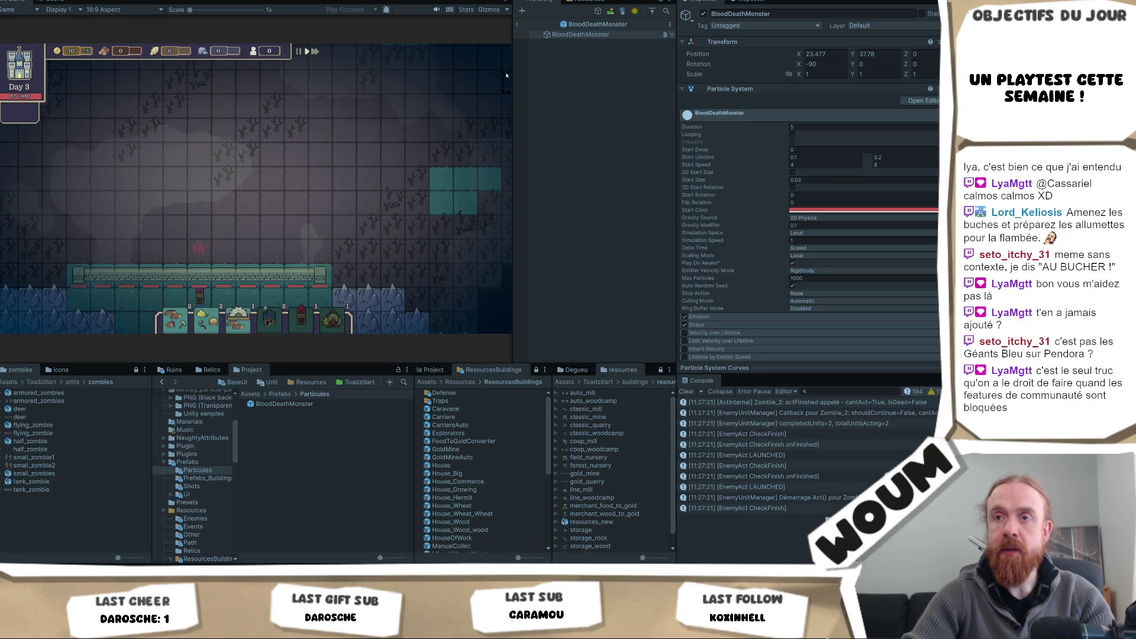
pyautogui.click(415, 258)
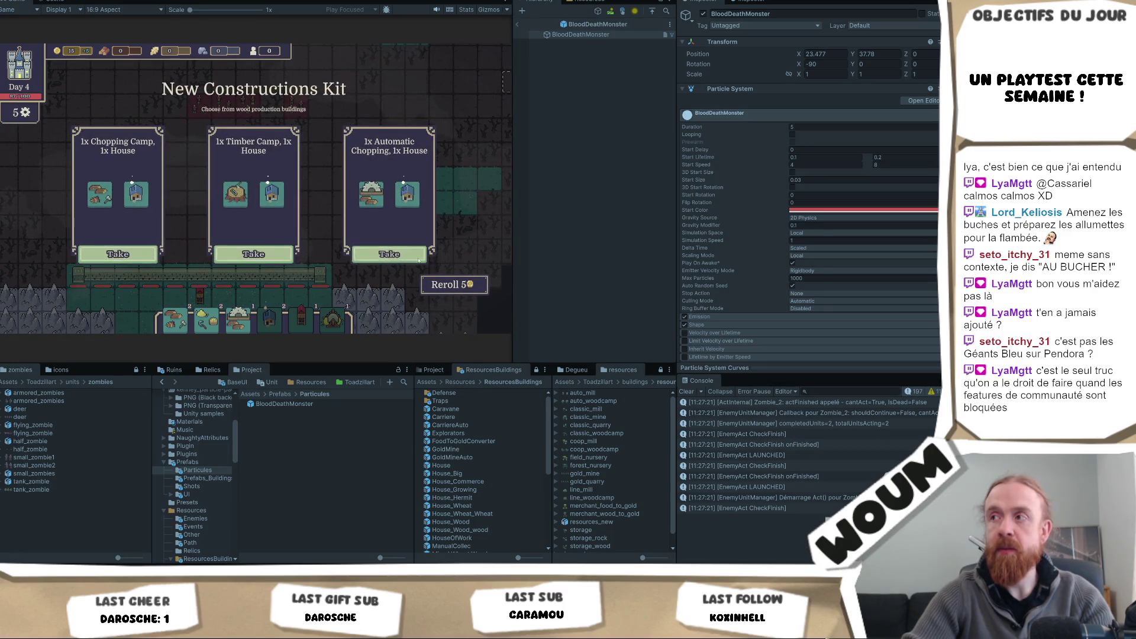
pyautogui.click(415, 258)
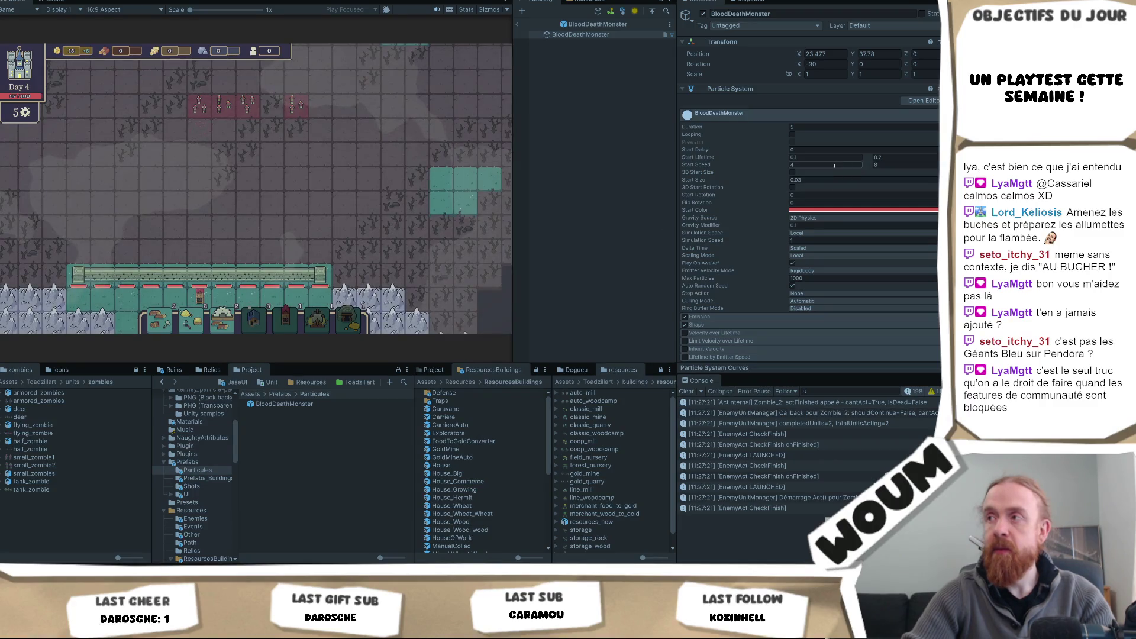
# Step: Open the House prefab from the ResourcesBuildings folder for editing
pyautogui.write('6')
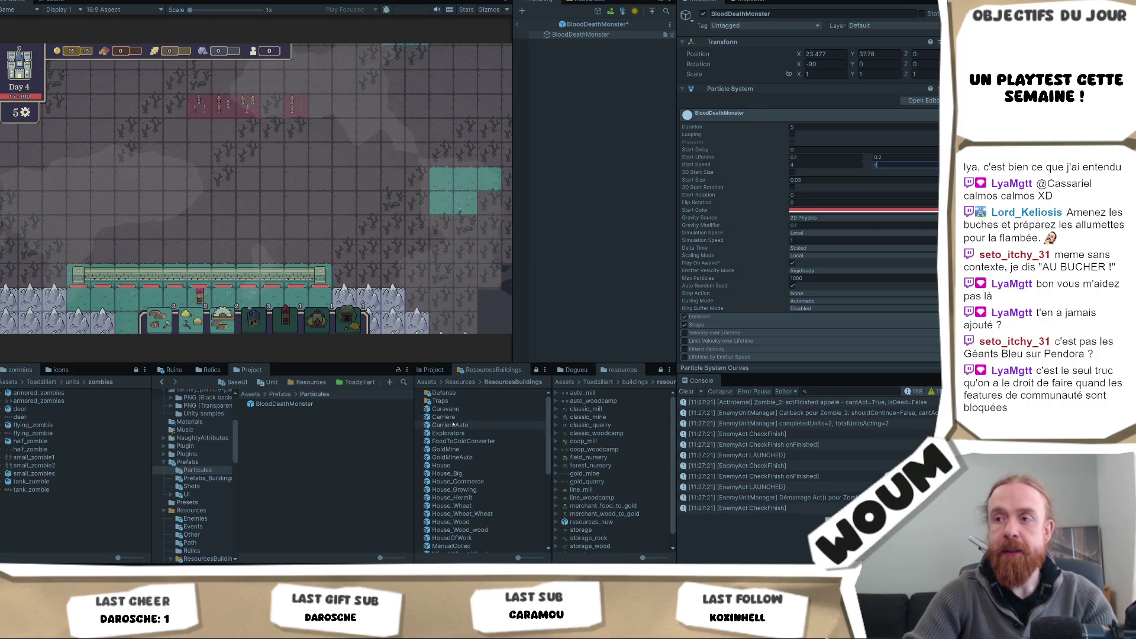
pyautogui.click(509, 465)
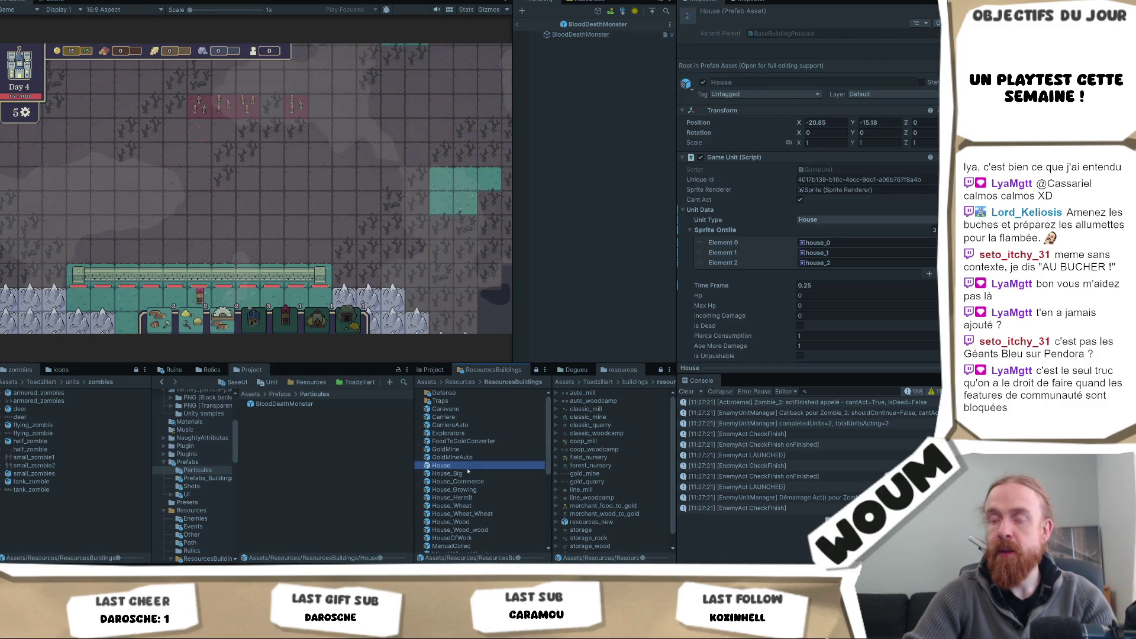
pyautogui.doubleClick(467, 464)
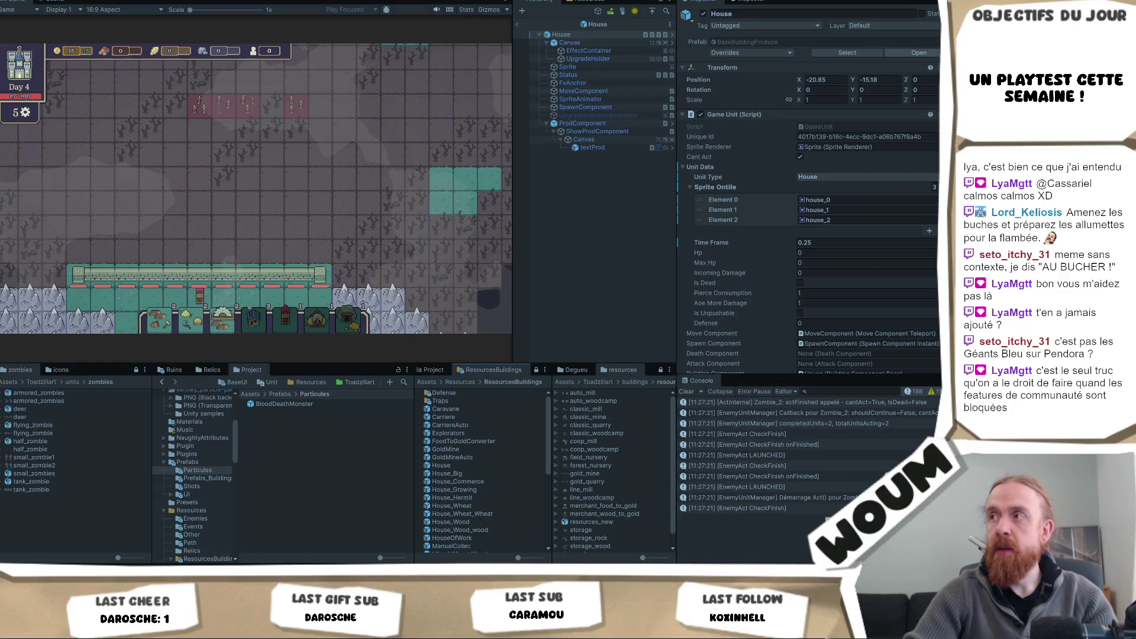
# Step: In the GameUnit base prefab, lower Hit Fx Particles Per Damage from 1 to 0.1
pyautogui.click(934, 53)
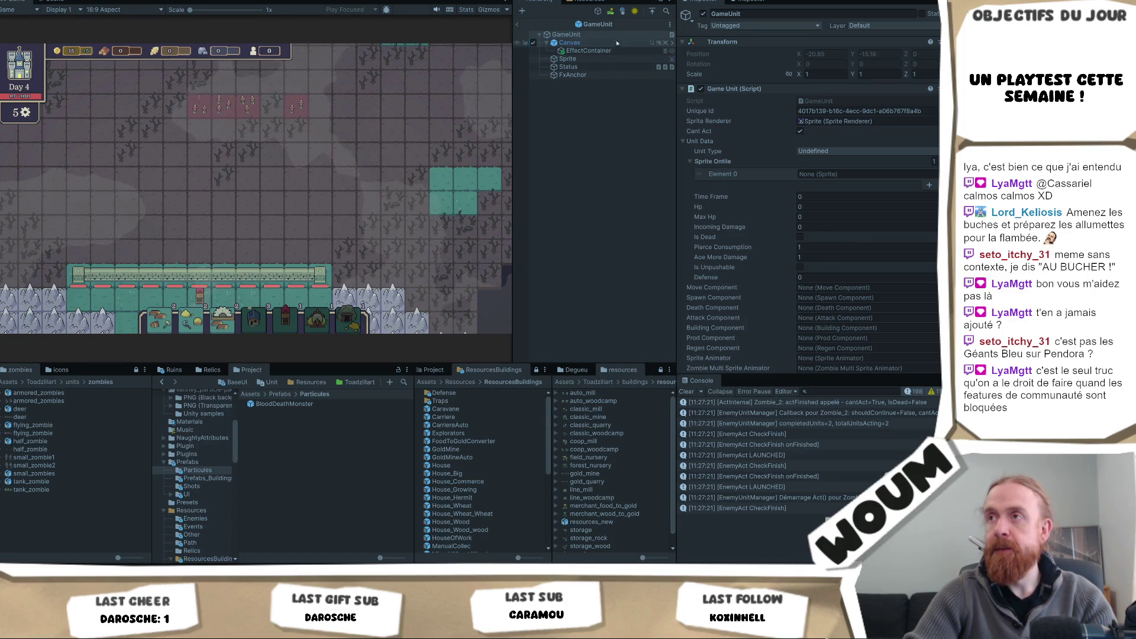
pyautogui.scroll(-5, 841, 266)
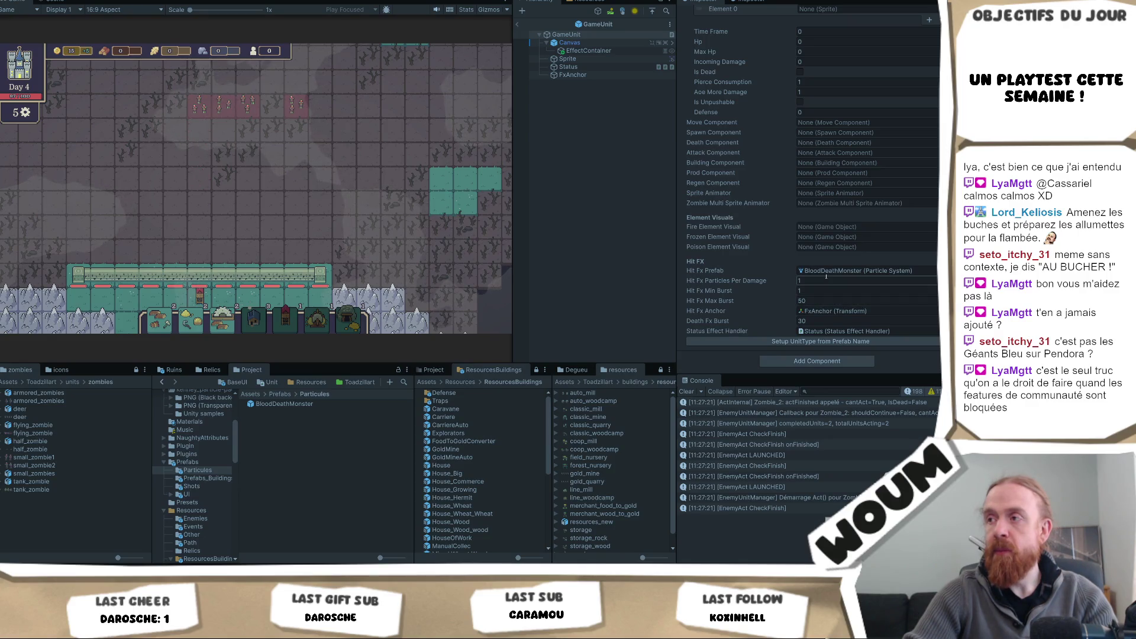
pyautogui.write('0.1')
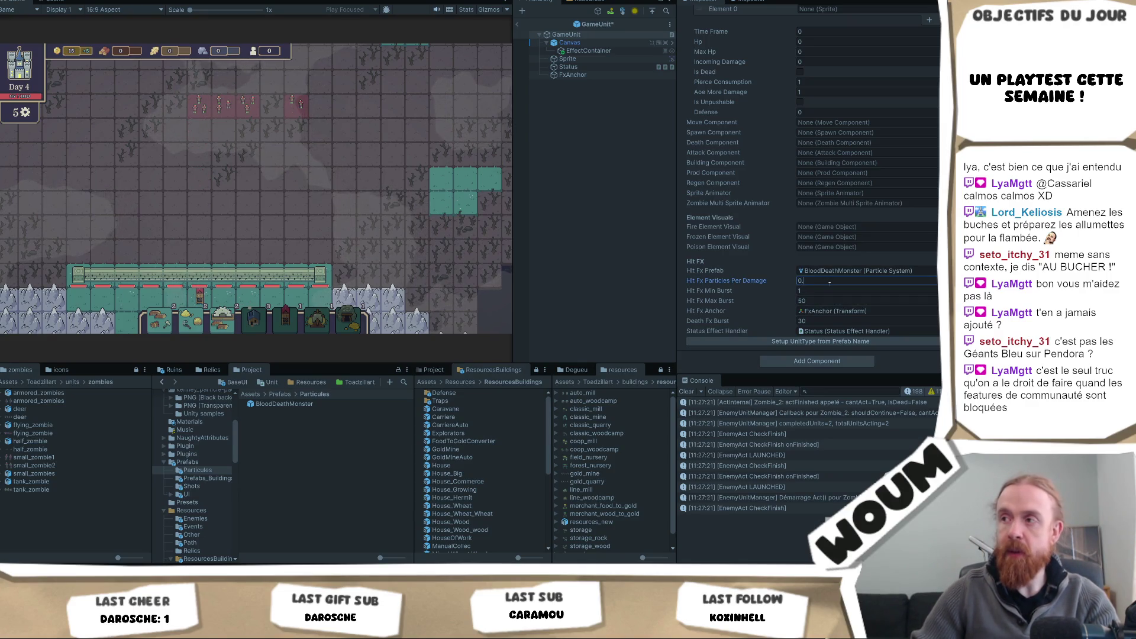
pyautogui.press('Tab')
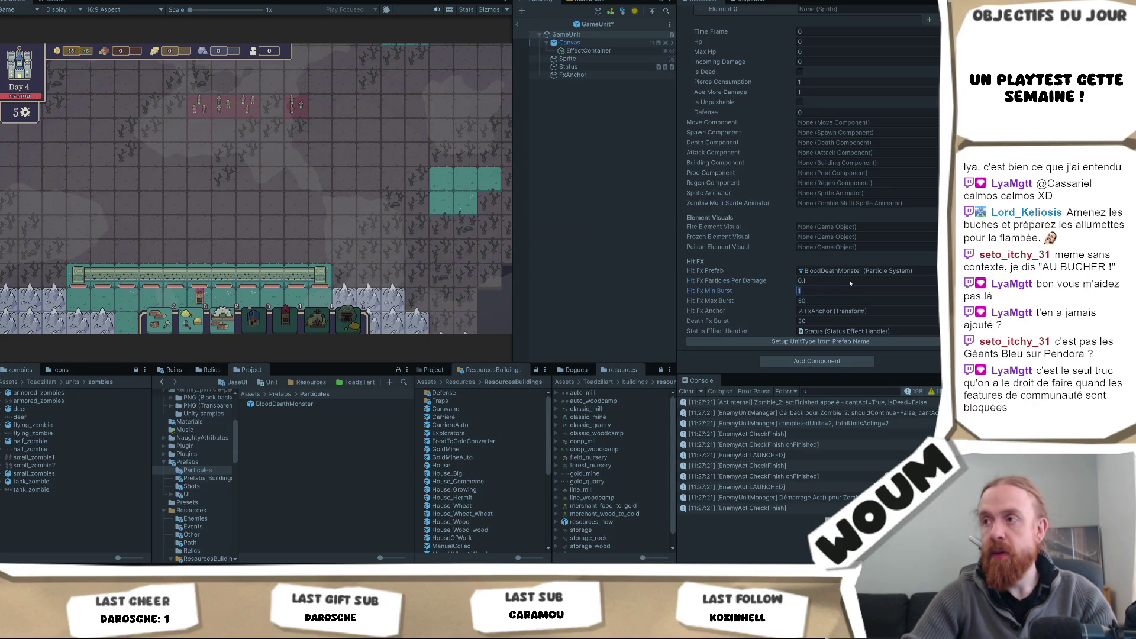
pyautogui.click(851, 282)
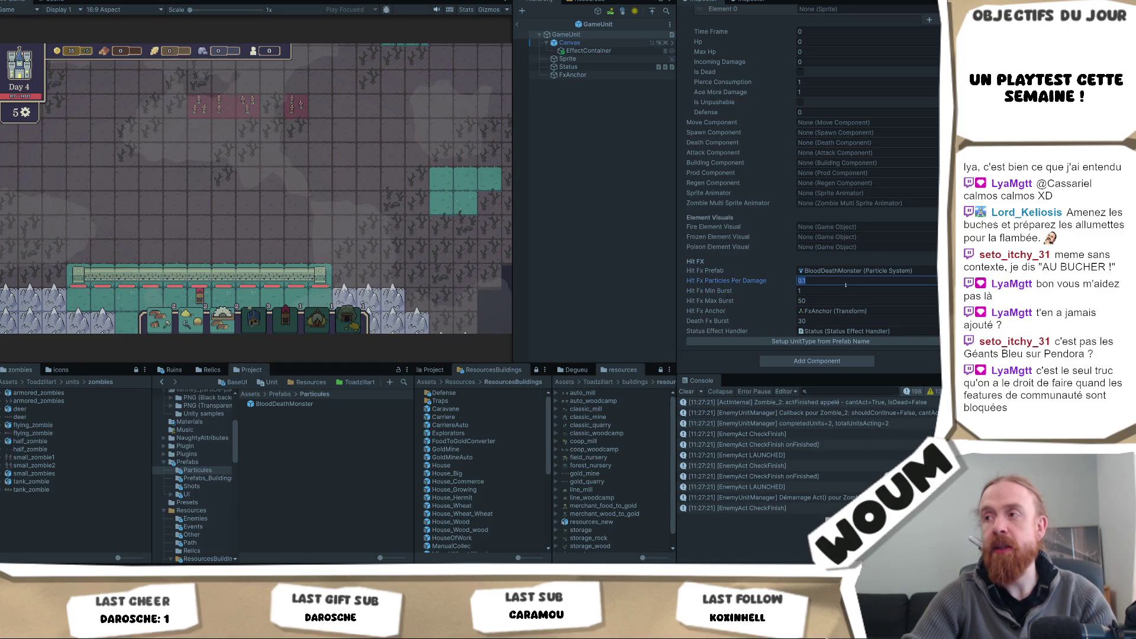
pyautogui.click(250, 107)
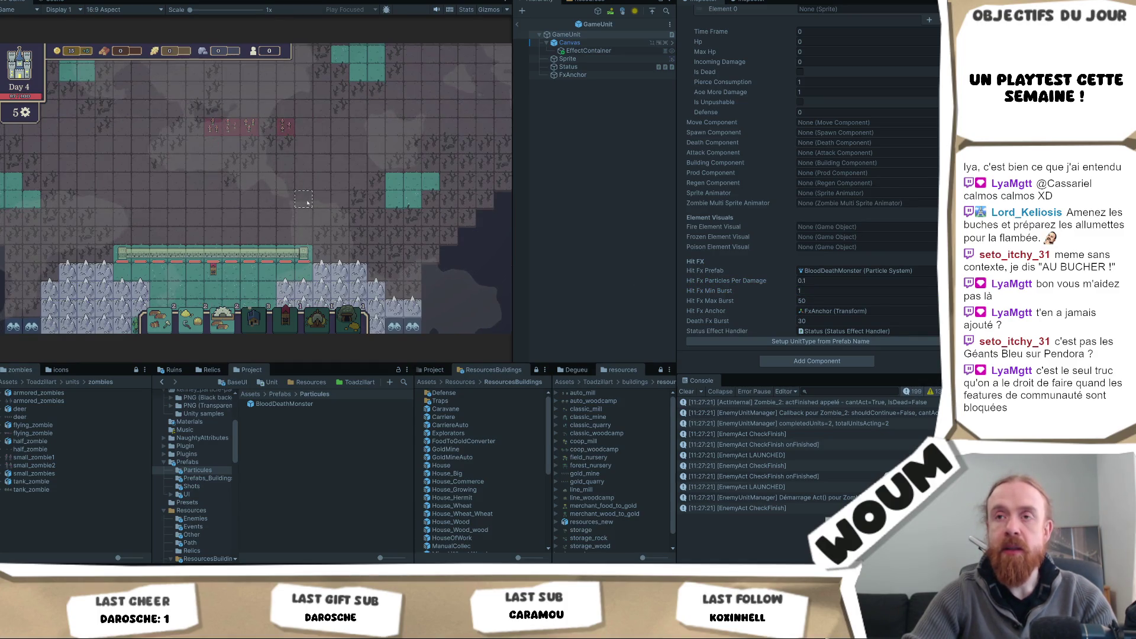
# Step: Take Day 5 construction cards, a relic and the Caravan card, then start the night wave
pyautogui.click(273, 183)
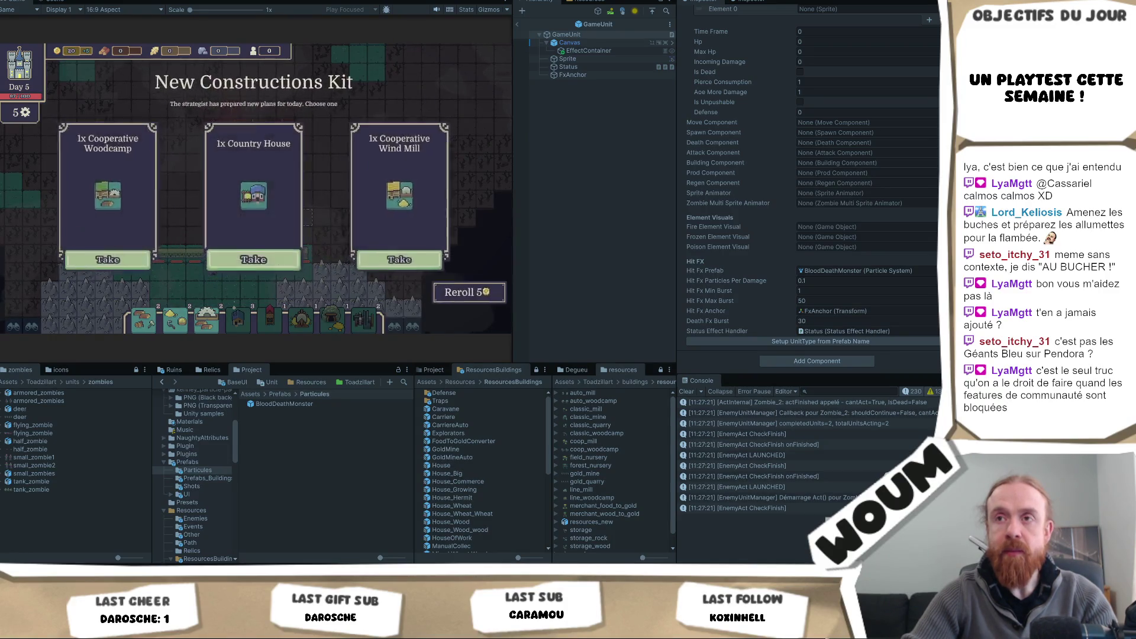
pyautogui.click(272, 183)
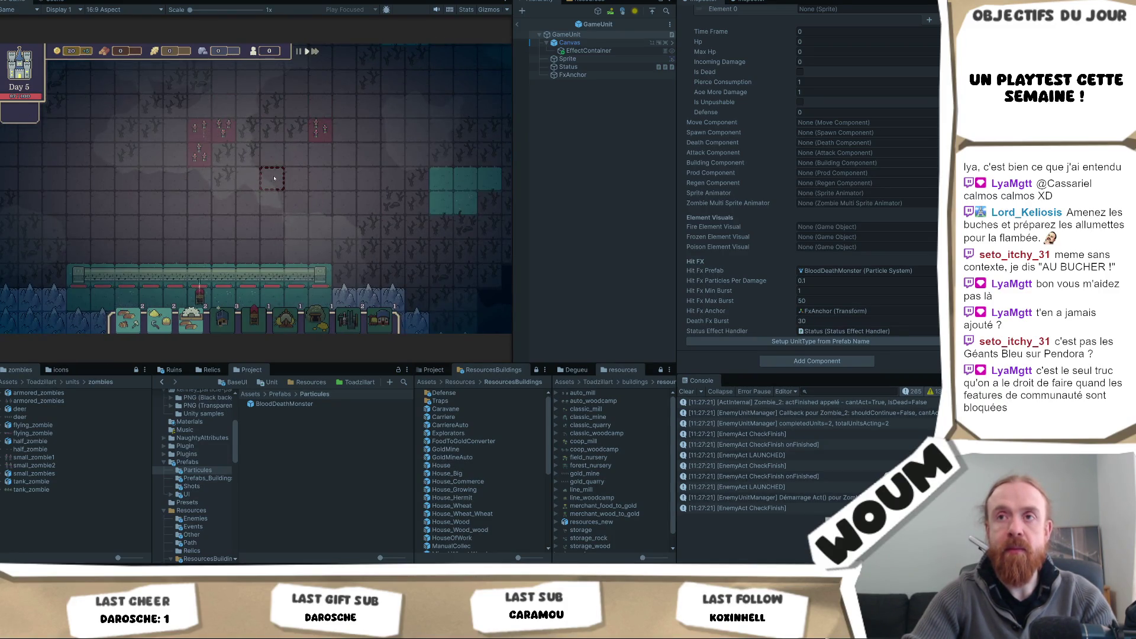
pyautogui.scroll(2, 274, 178)
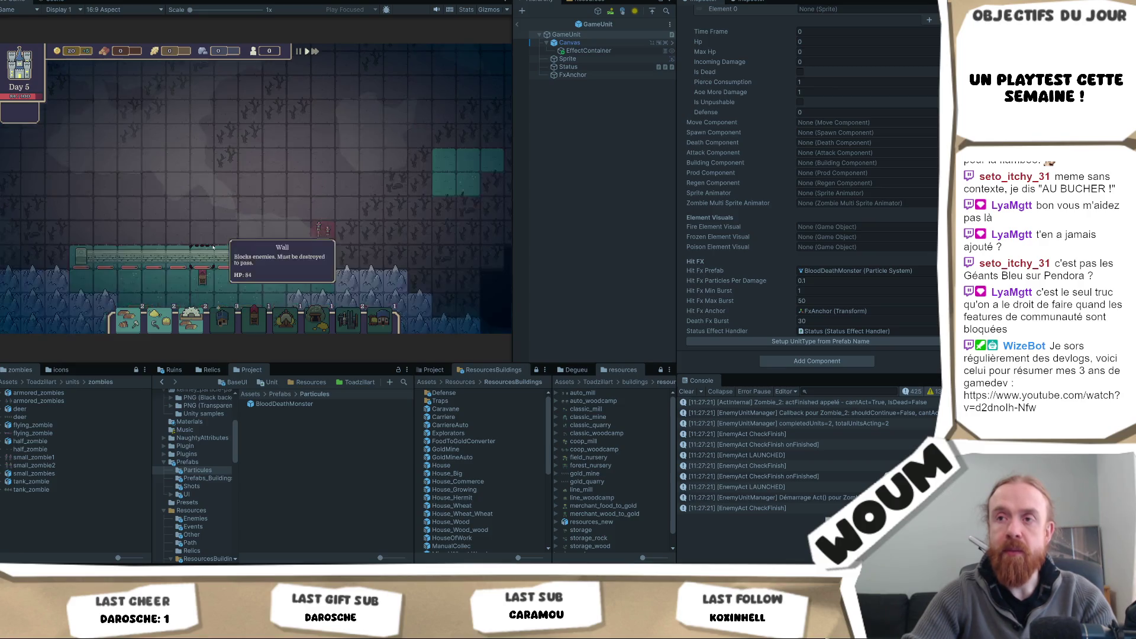
pyautogui.click(258, 256)
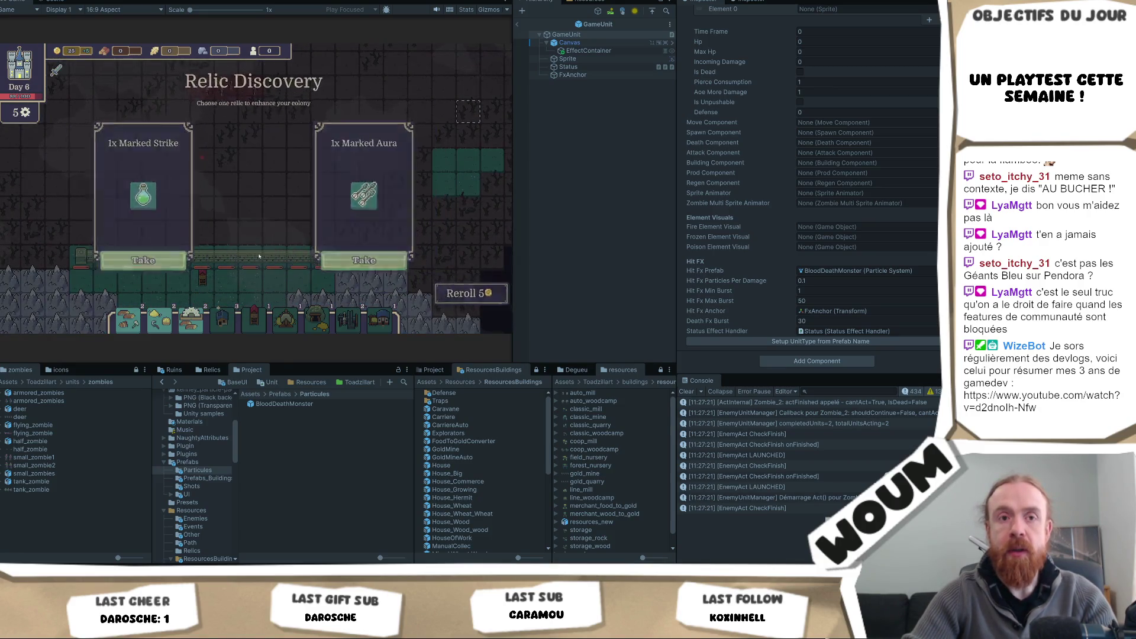
pyautogui.click(258, 259)
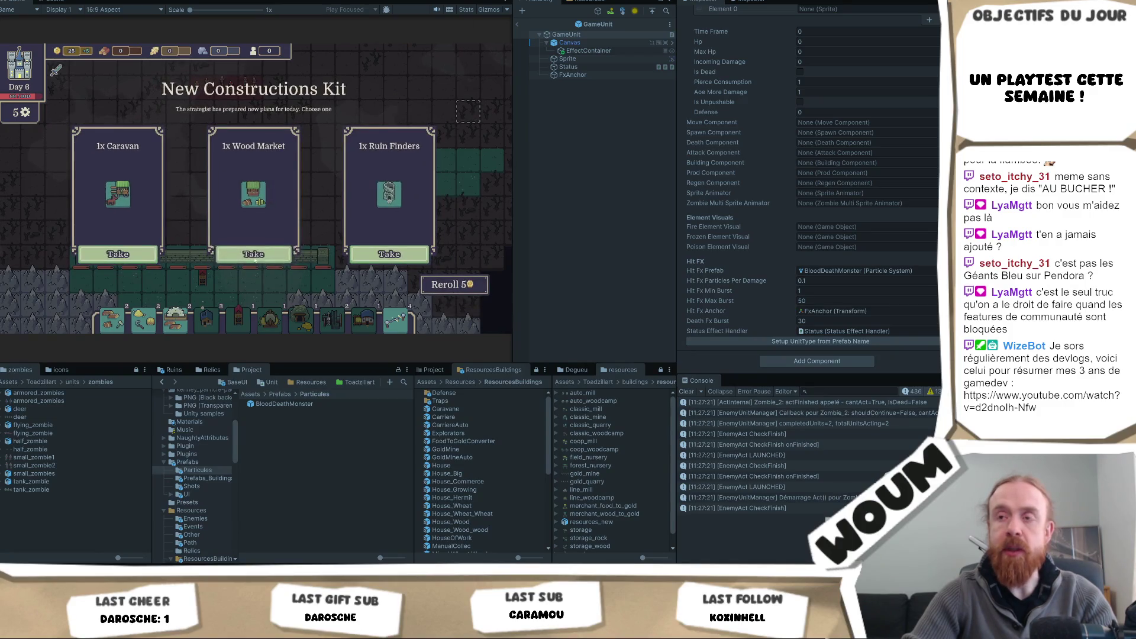
pyautogui.click(107, 259)
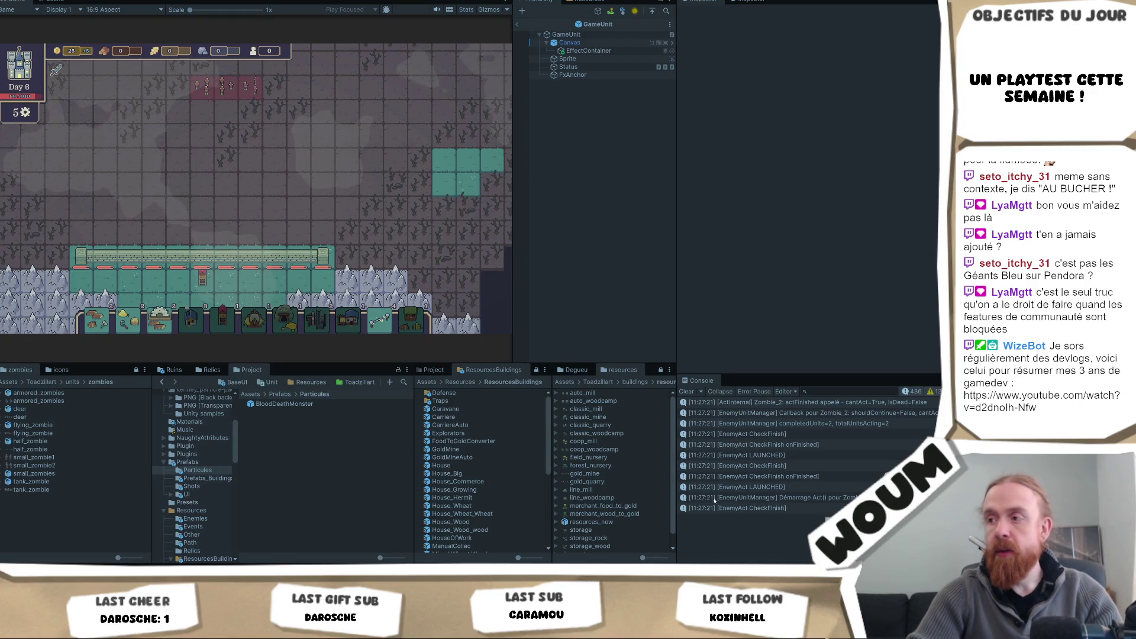
pyautogui.click(687, 391)
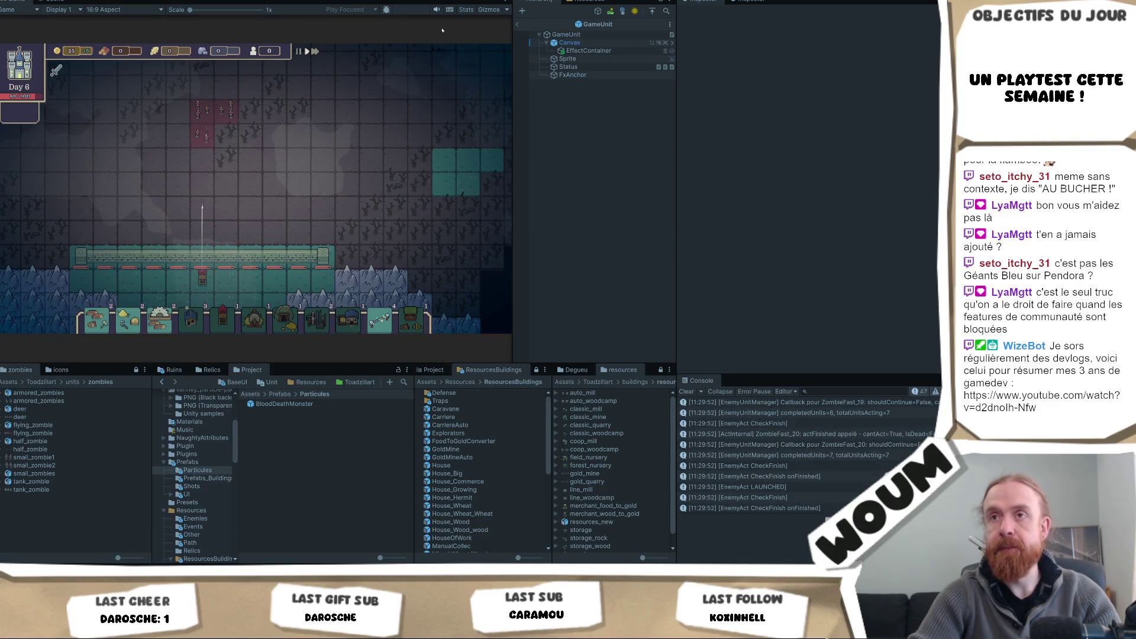
# Step: Stop Play mode and filter the Console to 'burst' messages
pyautogui.hotkey('ctrl', 'p')
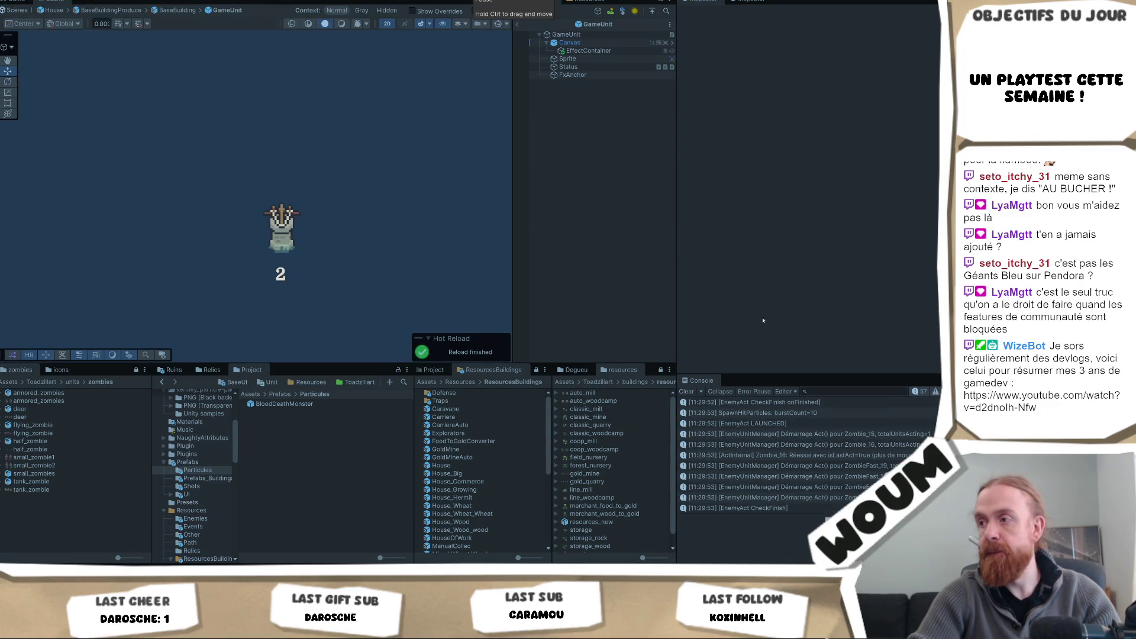
pyautogui.click(838, 449)
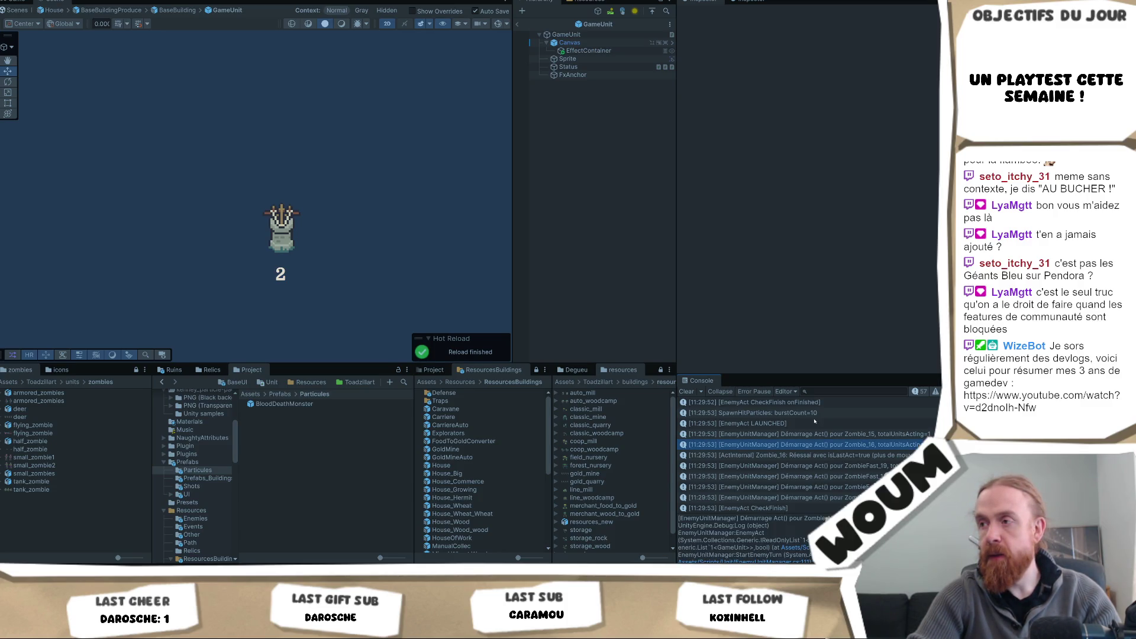
pyautogui.scroll(3, 814, 421)
pyautogui.click(849, 391)
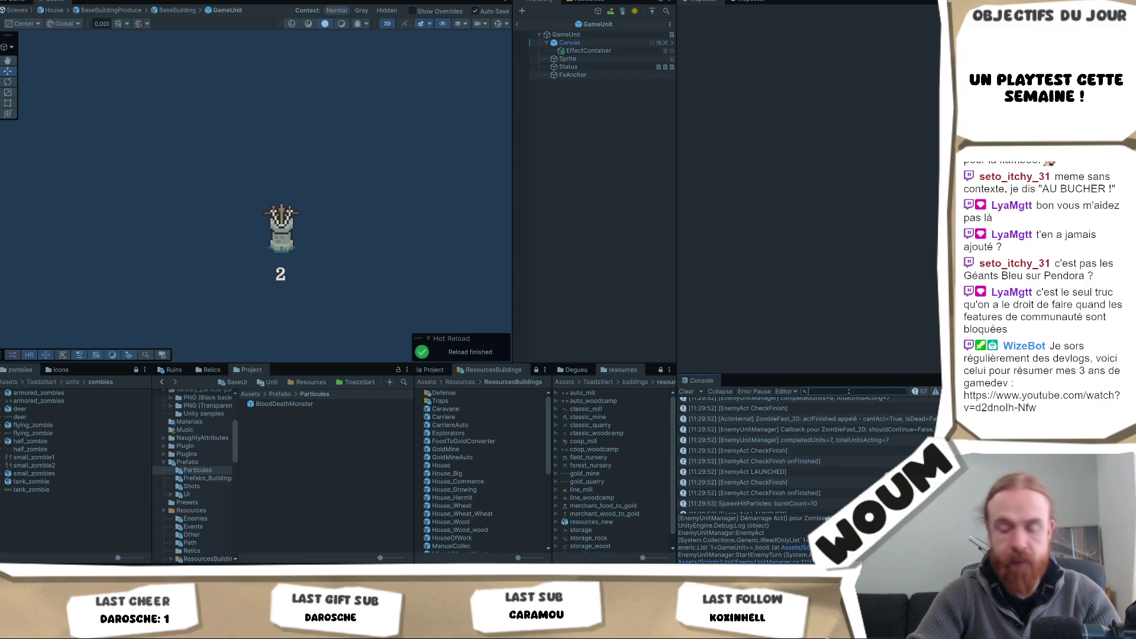
pyautogui.write('burst')
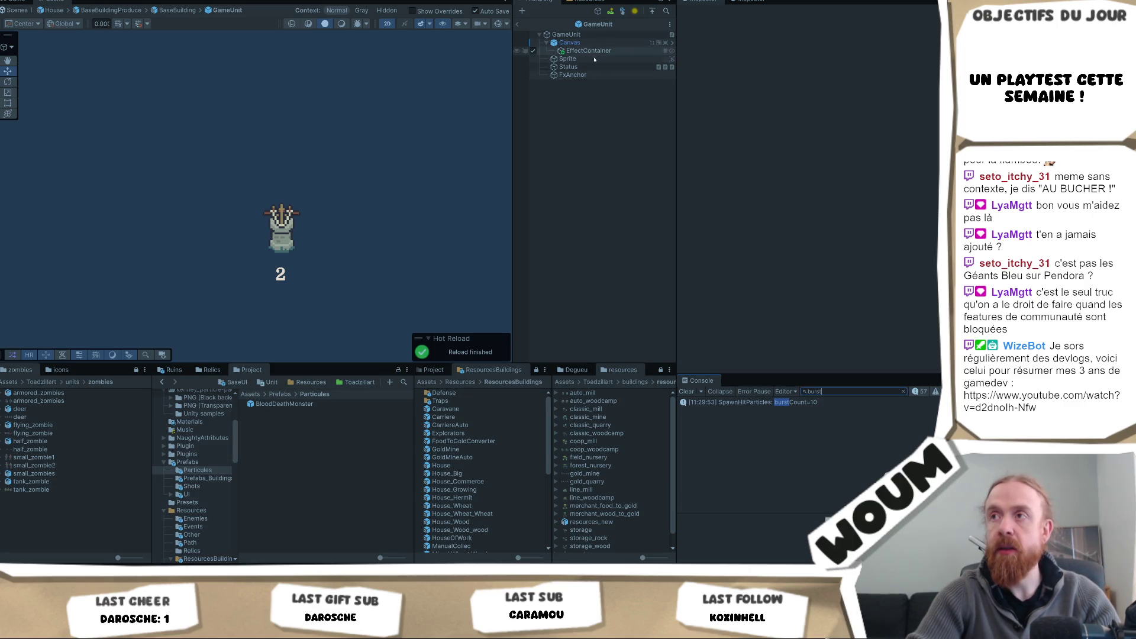
# Step: Review BloodDeathMonster's Shape and Emission burst settings, then leave prefab editing via the breadcrumbs
pyautogui.click(284, 404)
pyautogui.scroll(-2, 926, 238)
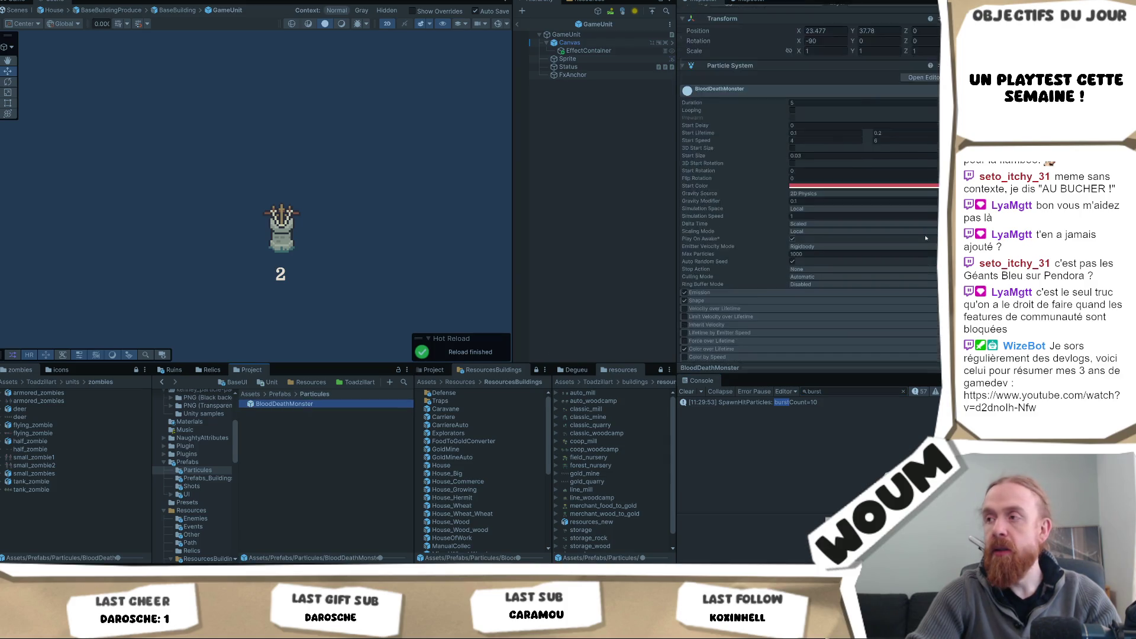
pyautogui.scroll(-3, 926, 237)
pyautogui.click(718, 219)
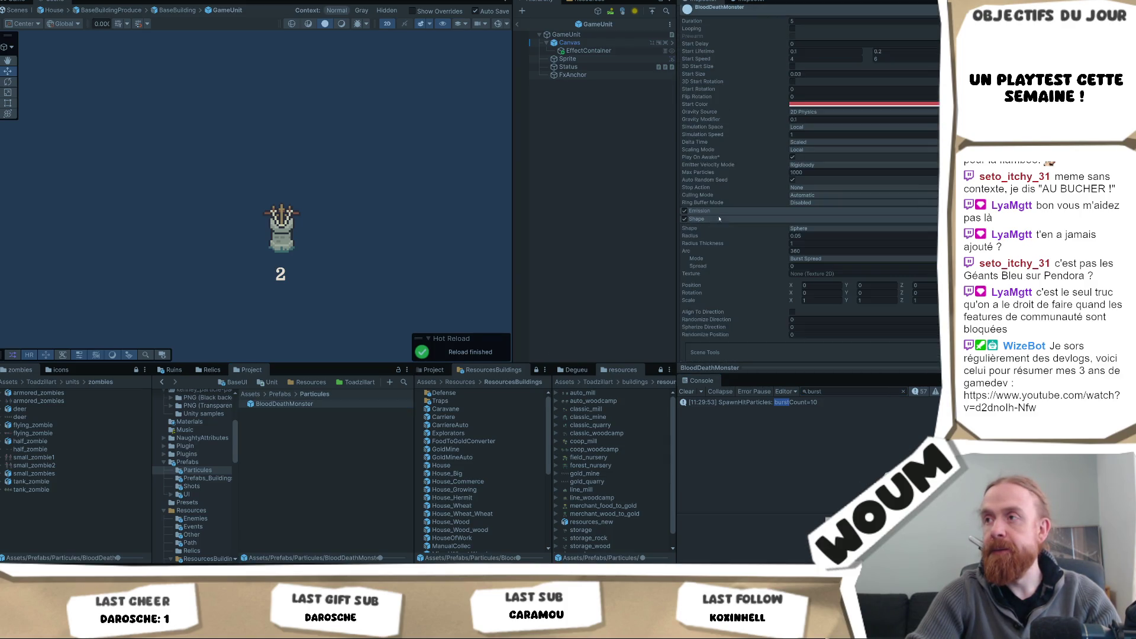
pyautogui.click(721, 211)
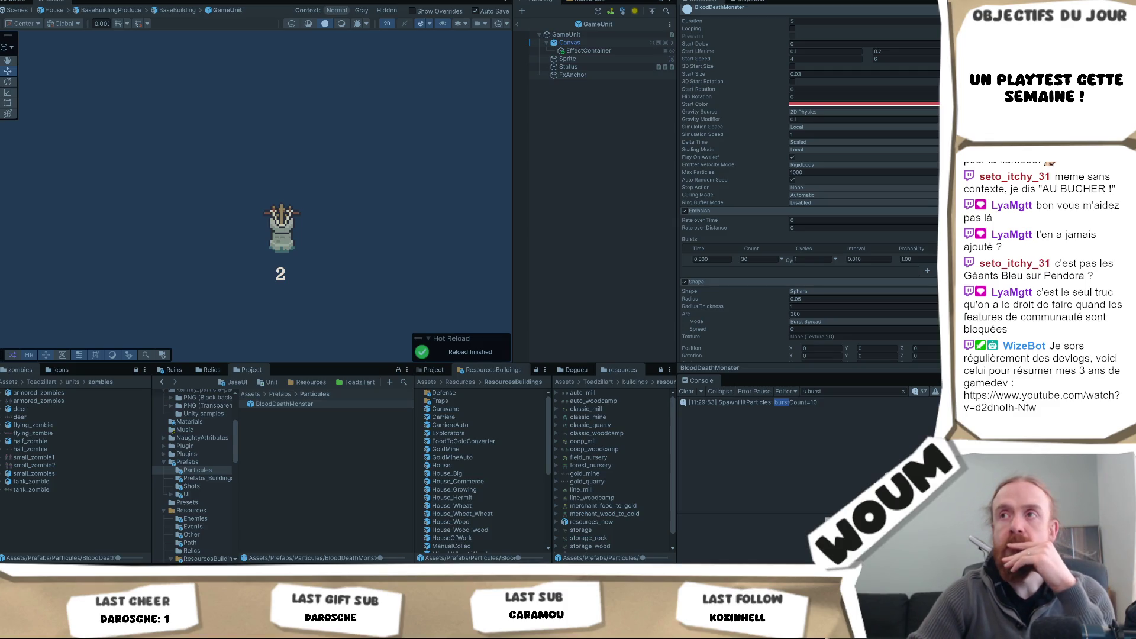
pyautogui.click(517, 25)
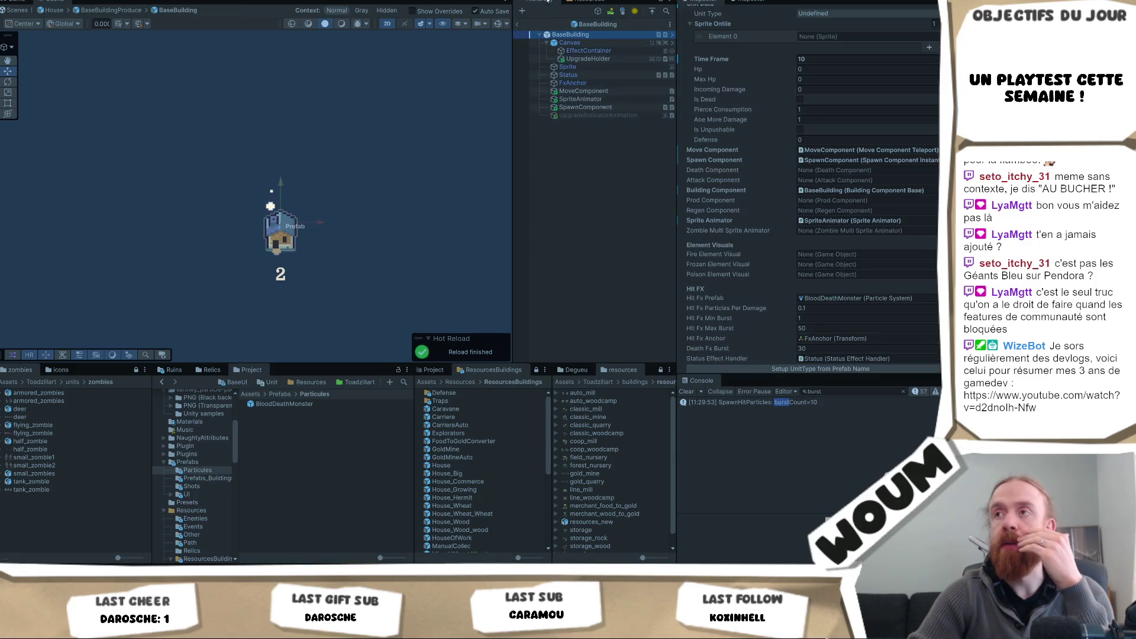
pyautogui.click(518, 25)
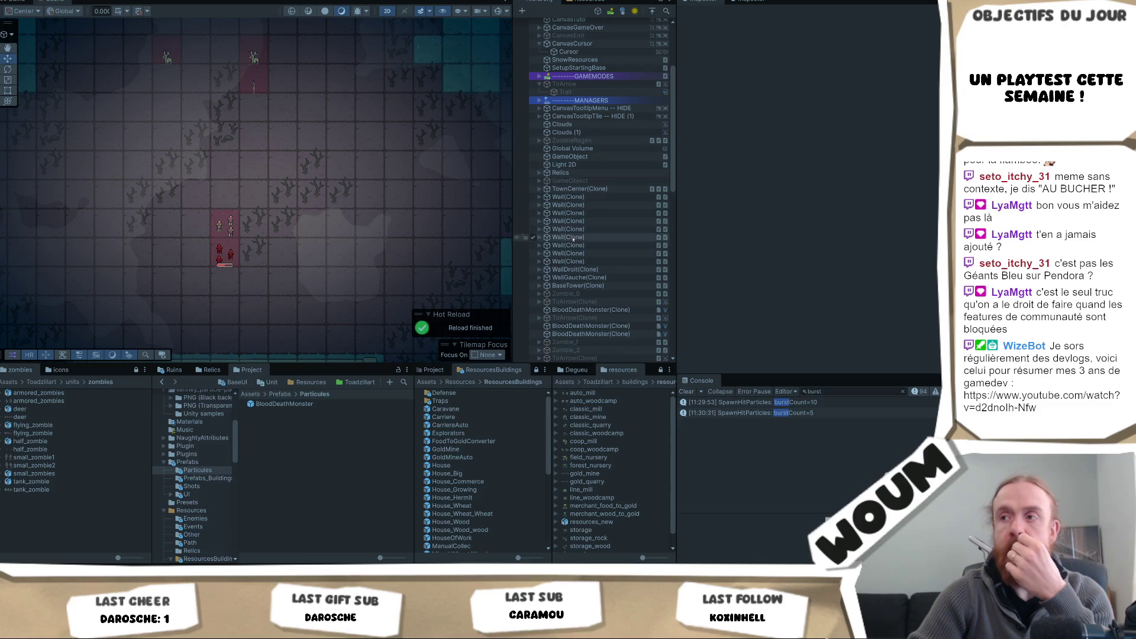
# Step: Inspect a spawned BloodDeathMonster clone's Emission burst settings
pyautogui.scroll(-15, 592, 317)
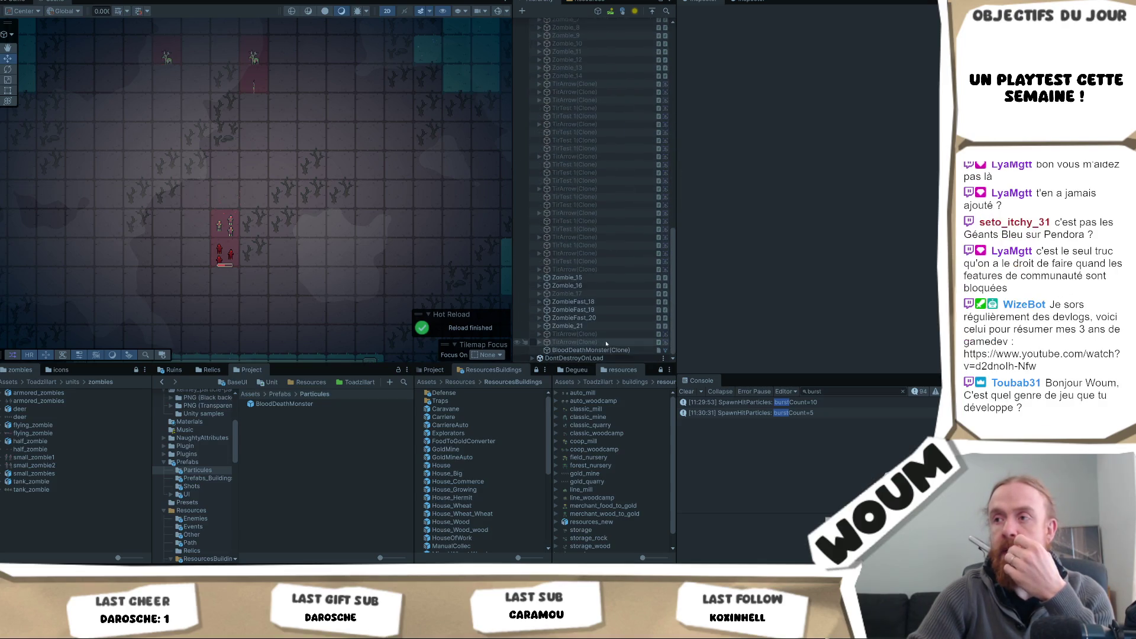
pyautogui.click(591, 349)
pyautogui.scroll(-3, 828, 213)
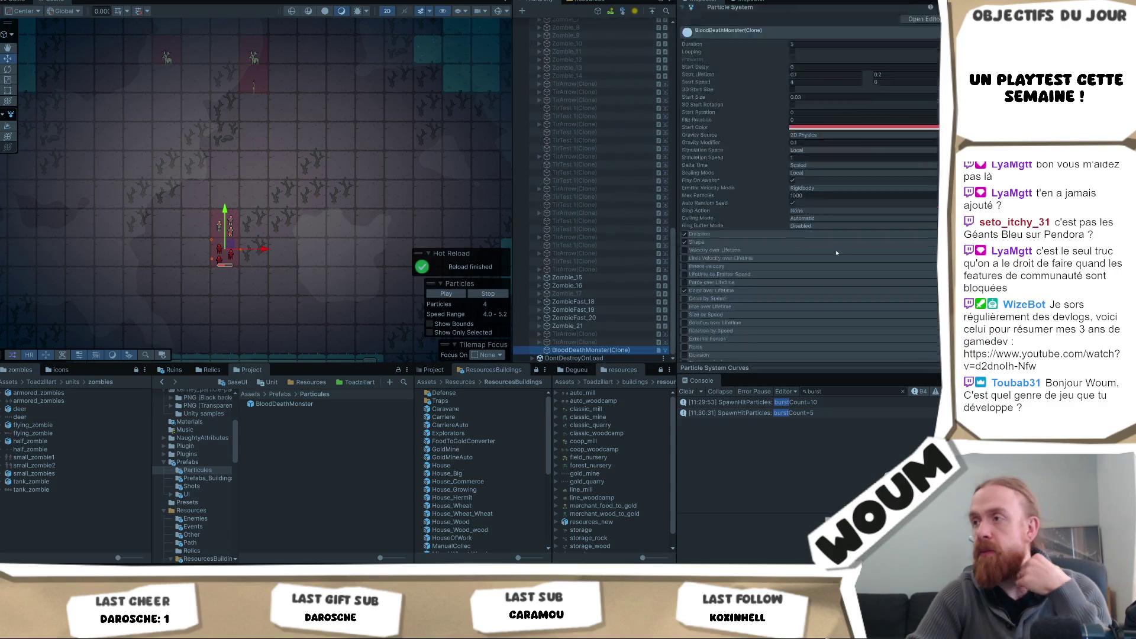
pyautogui.click(723, 235)
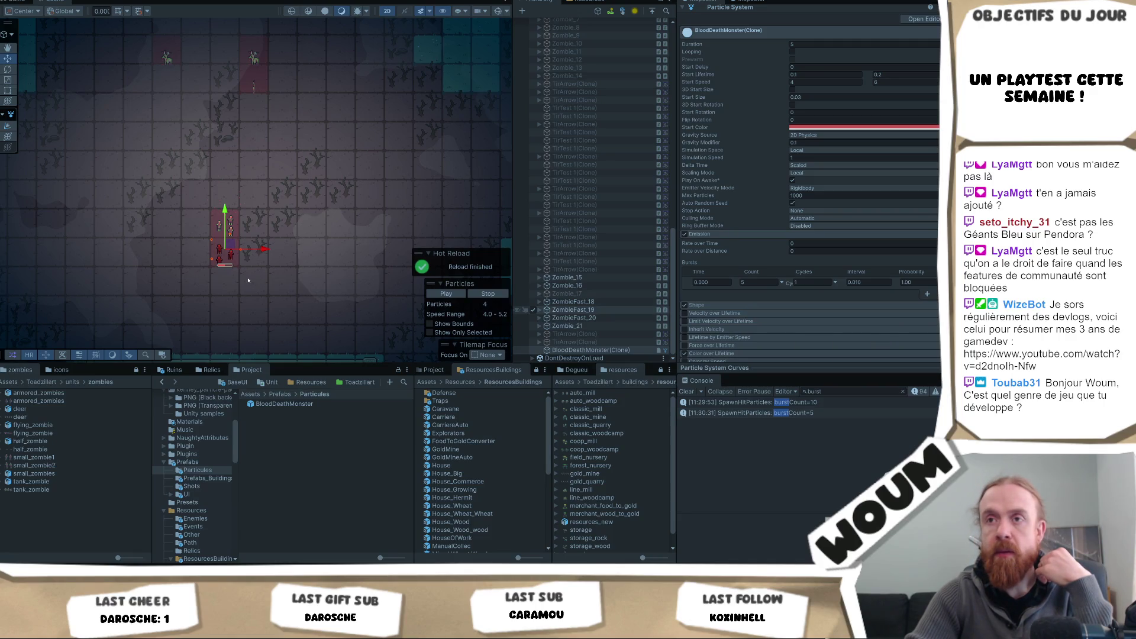
pyautogui.scroll(5, 248, 281)
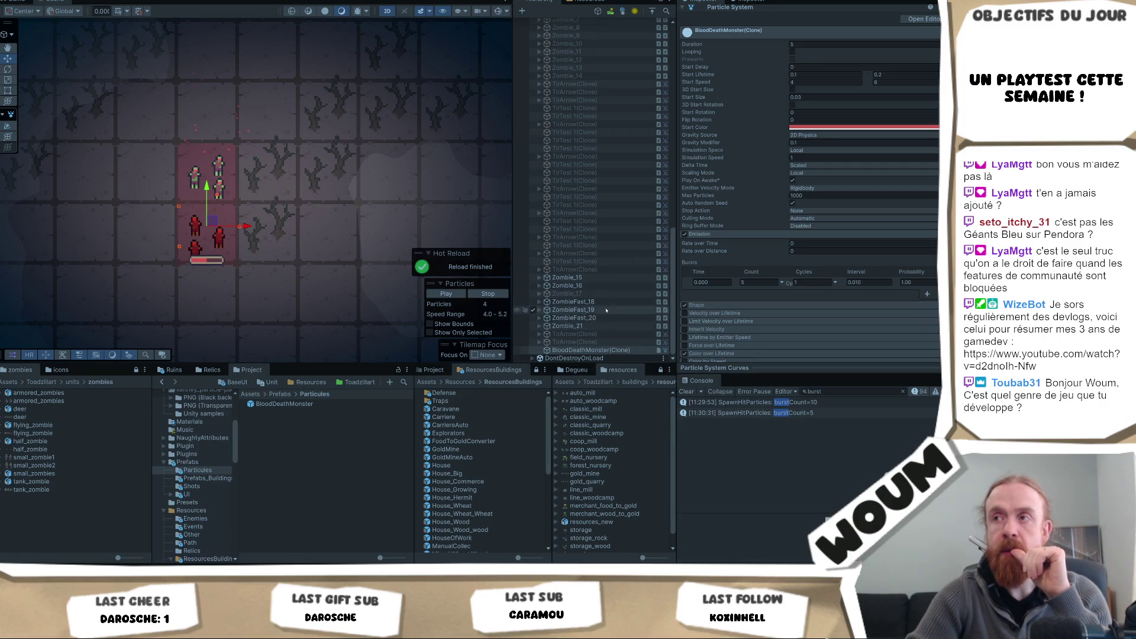
pyautogui.scroll(10, 588, 250)
pyautogui.scroll(6, 589, 249)
# Step: Select both BloodDeathMonster clones, then switch to the Game view with Ctrl+2
pyautogui.keyDown('shift'); pyautogui.click(604, 274); pyautogui.keyUp('shift')
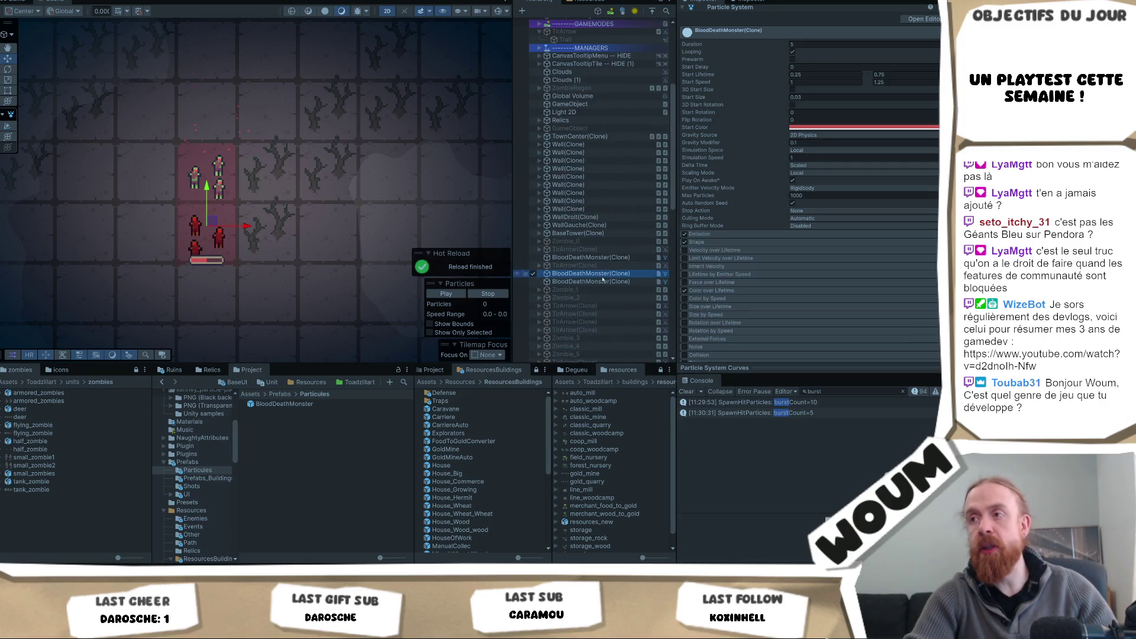
pyautogui.scroll(2, 604, 243)
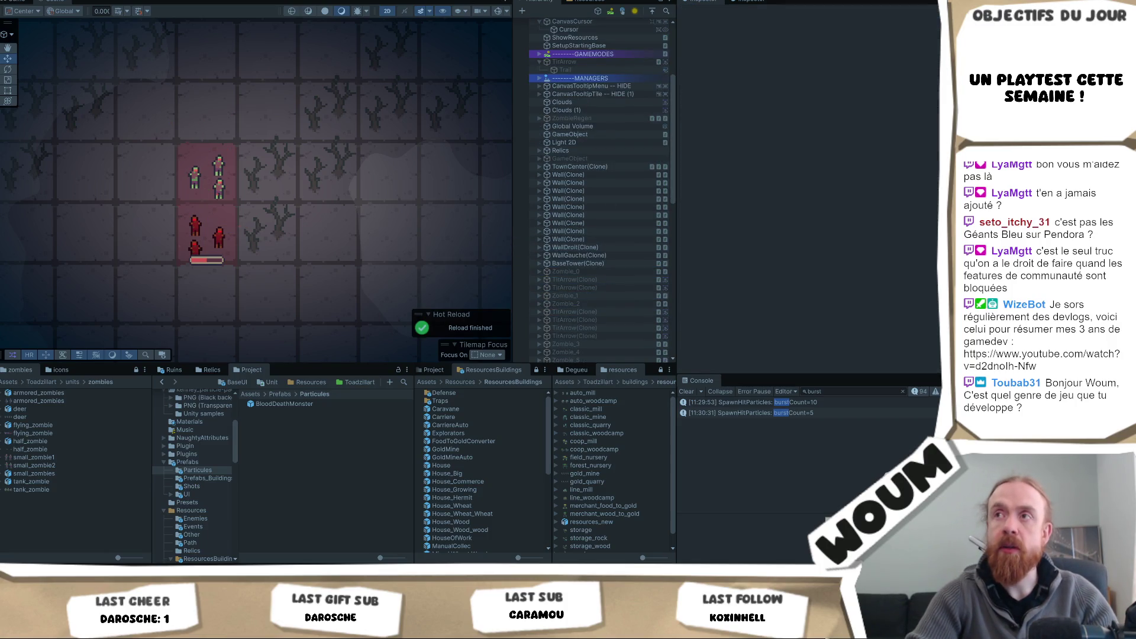
pyautogui.hotkey('ctrl', '2')
pyautogui.scroll(-3, 358, 136)
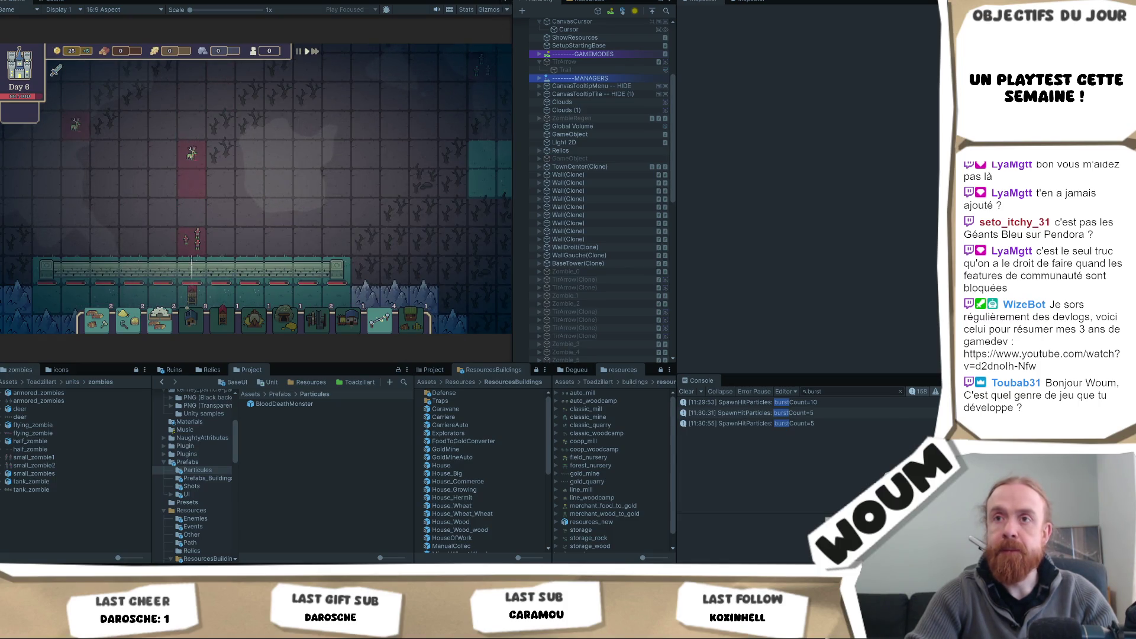
# Step: Select a BloodDeathMonster(Clone) in the Scene view, then resume the game in the Game tab
pyautogui.hotkey('ctrl', '1')
pyautogui.scroll(-3, 342, 183)
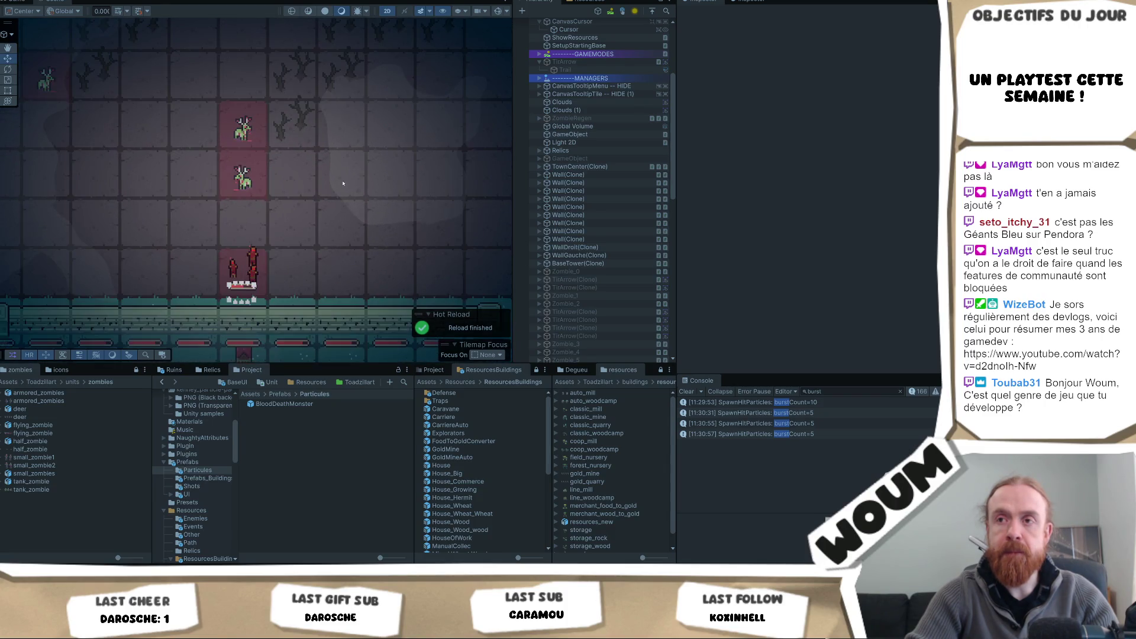
pyautogui.scroll(2, 340, 189)
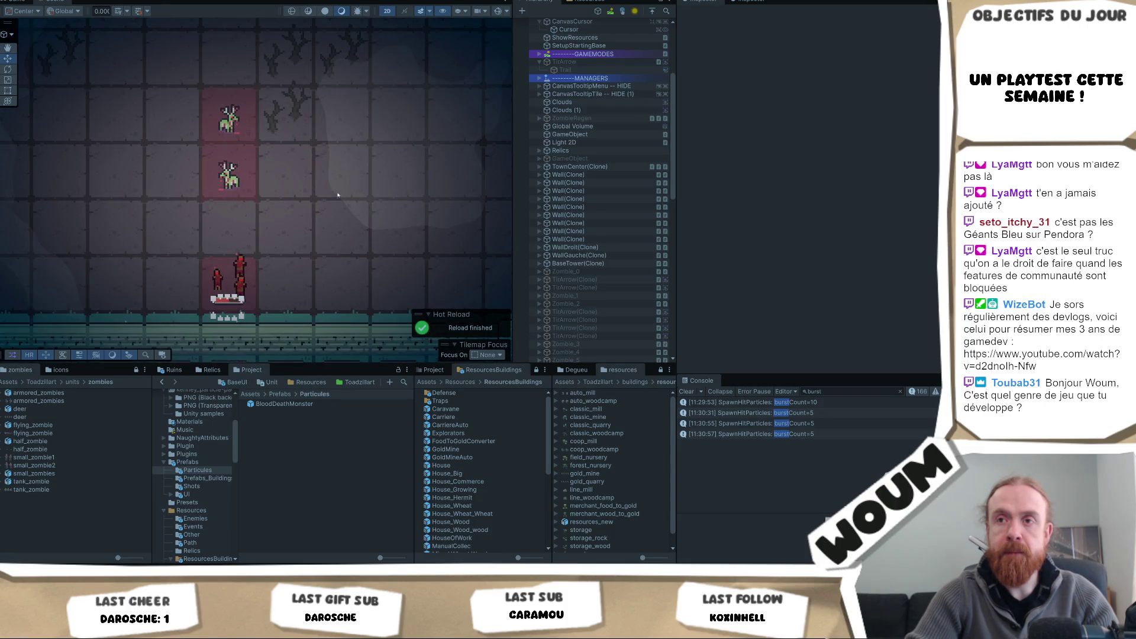
pyautogui.scroll(-3, 602, 191)
pyautogui.scroll(-10, 602, 191)
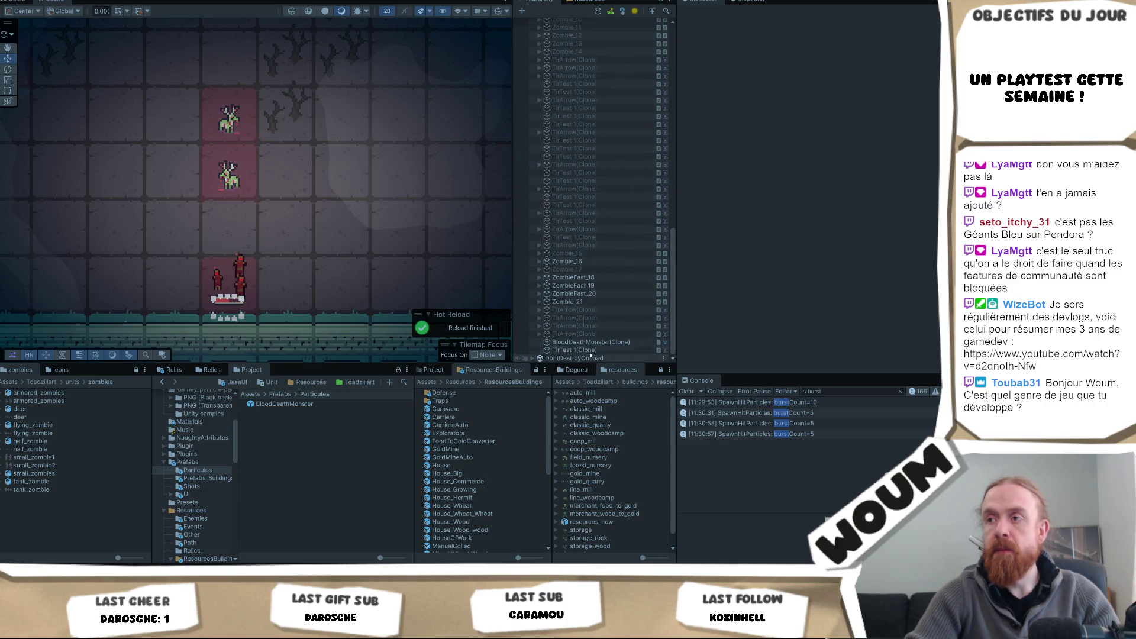
pyautogui.click(596, 343)
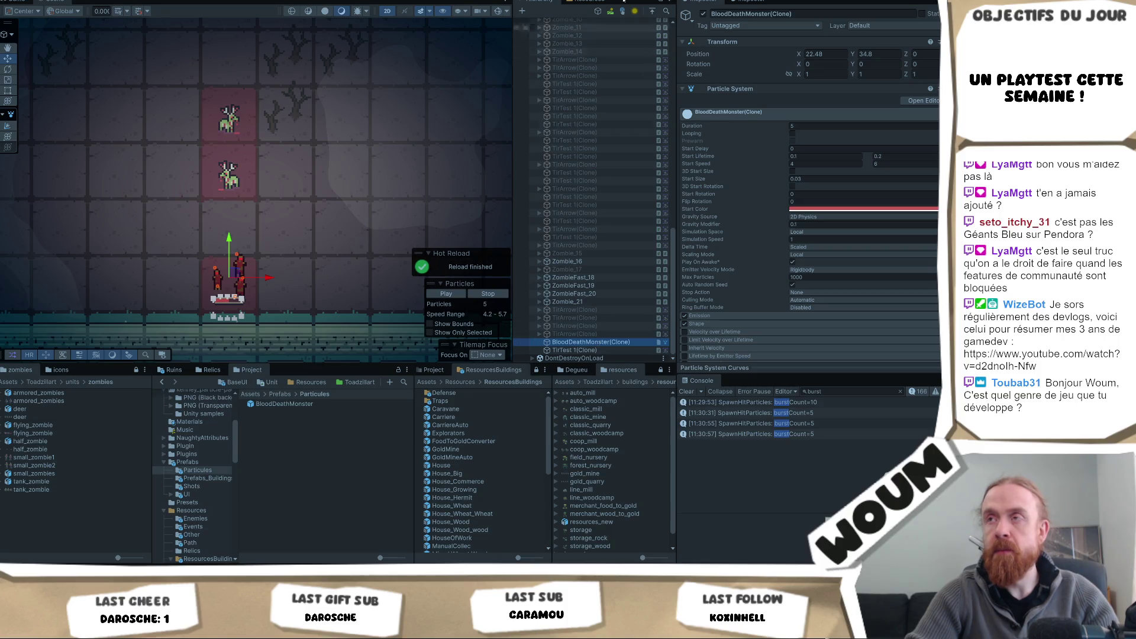
pyautogui.click(484, 0)
pyautogui.click(45, 2)
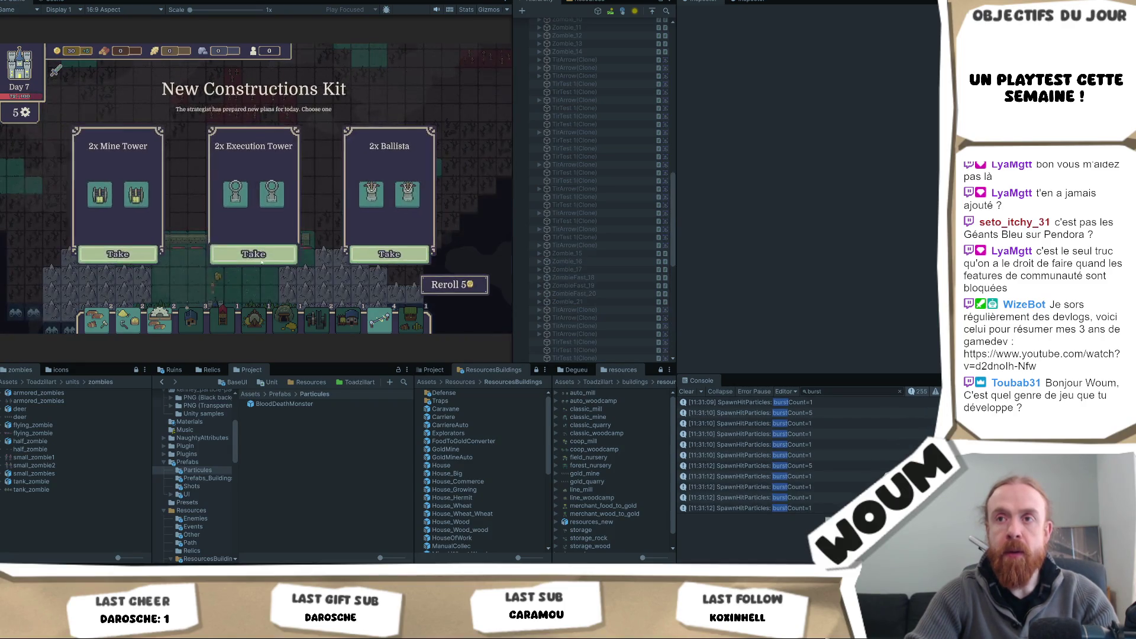
# Step: Take a New Constructions Kit card, watch Day 7 play out, then take the Day 8 kit card
pyautogui.click(266, 253)
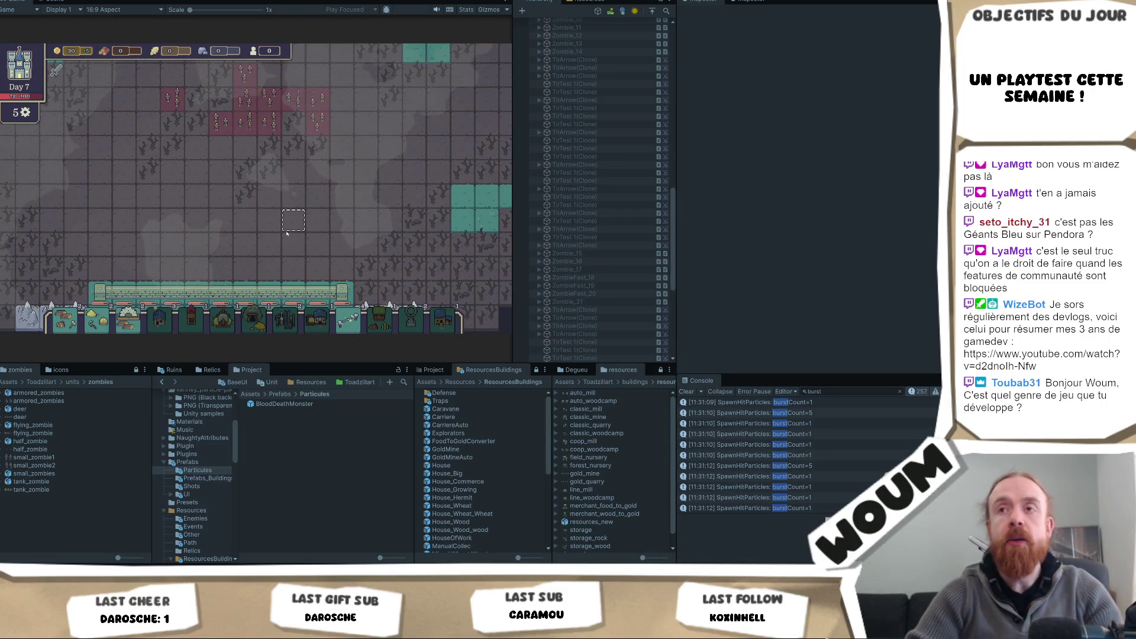
pyautogui.scroll(-1, 279, 203)
pyautogui.scroll(-2, 280, 202)
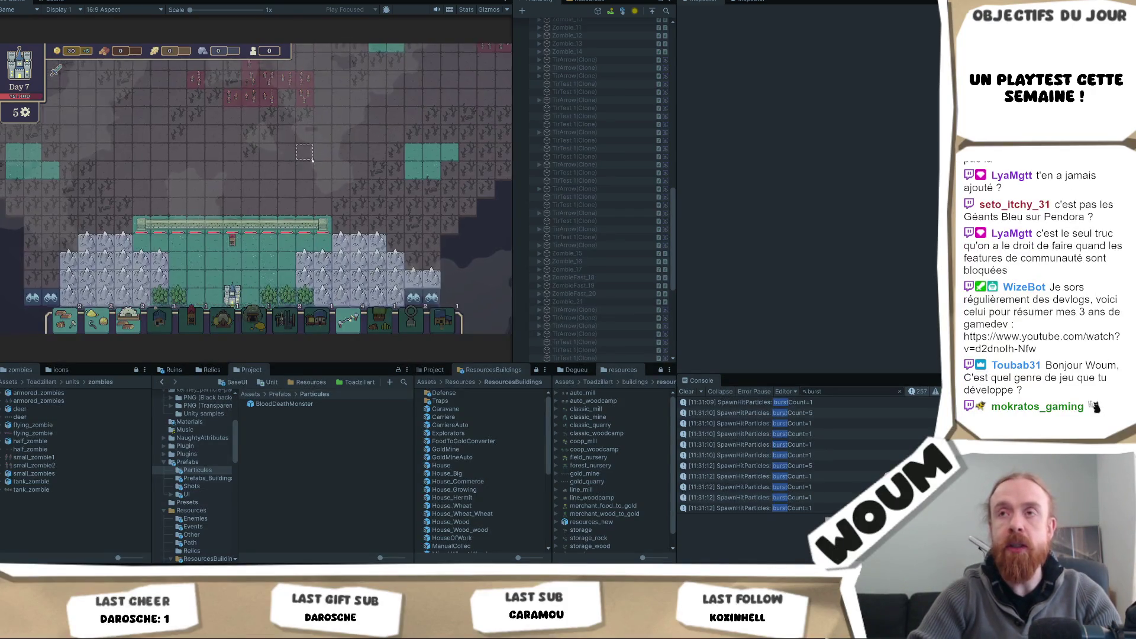
pyautogui.scroll(2, 314, 165)
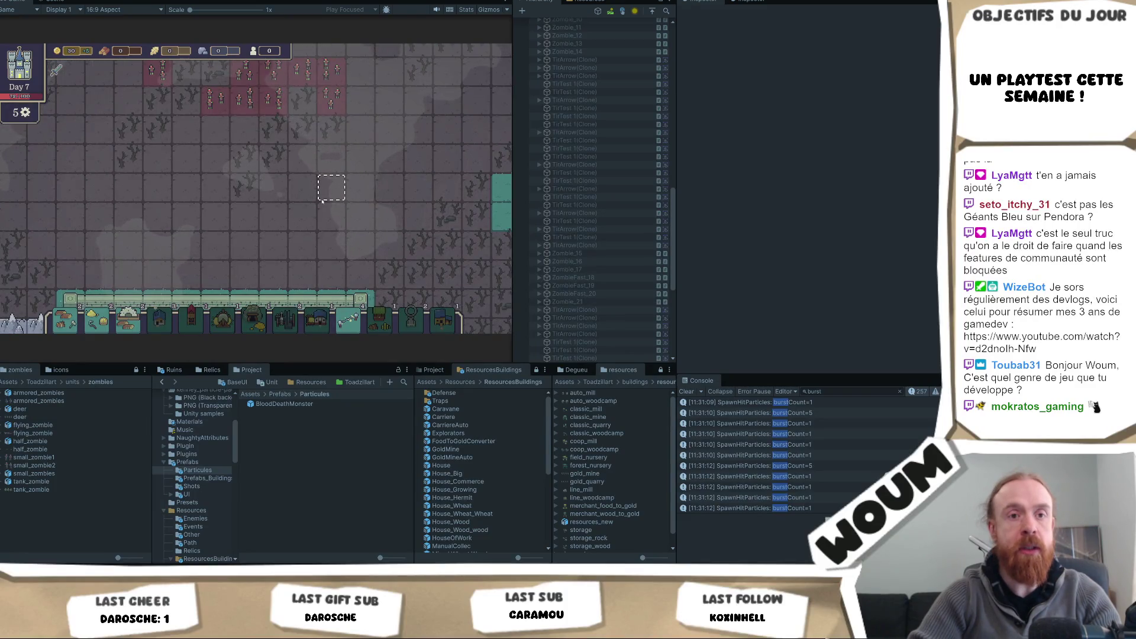
pyautogui.scroll(-2, 331, 213)
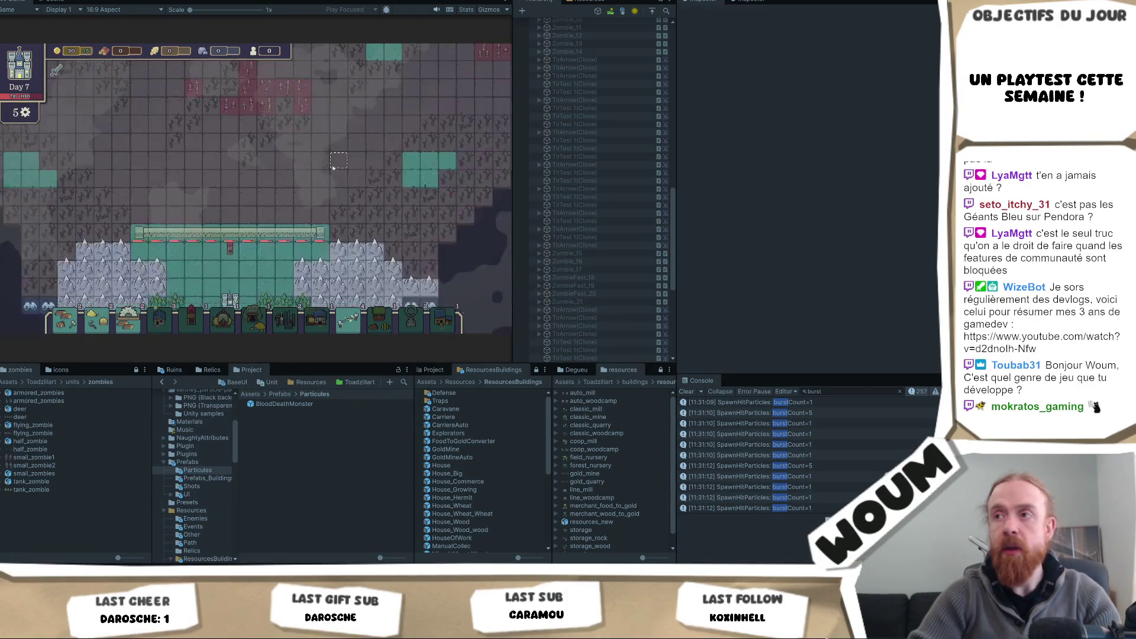
pyautogui.scroll(-5, 646, 284)
pyautogui.scroll(-2, 646, 285)
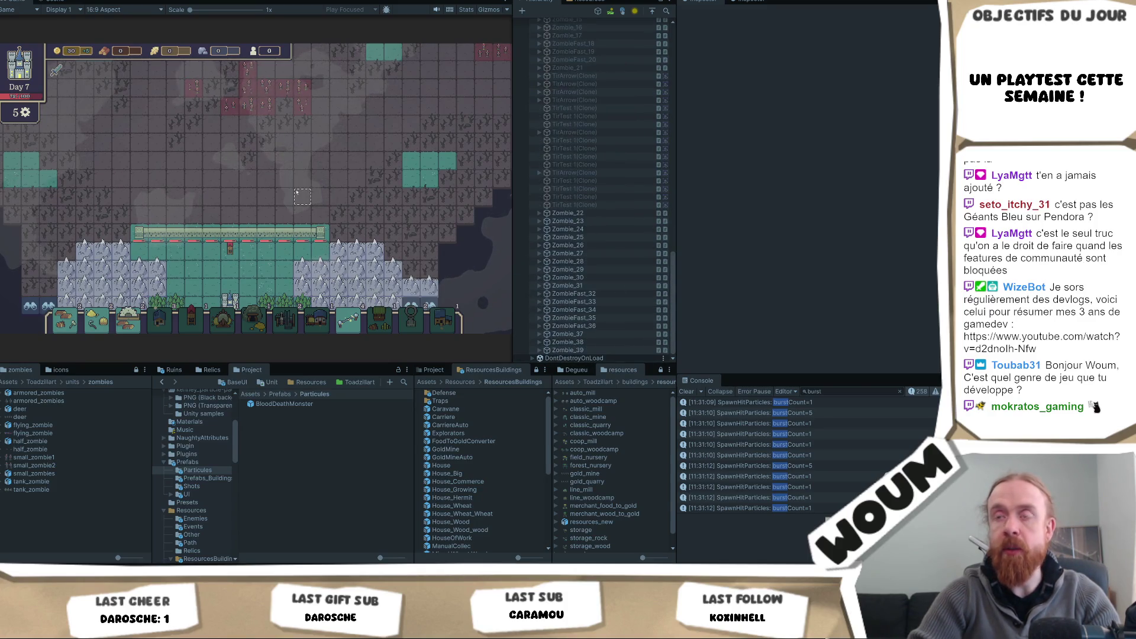
pyautogui.scroll(1, 297, 193)
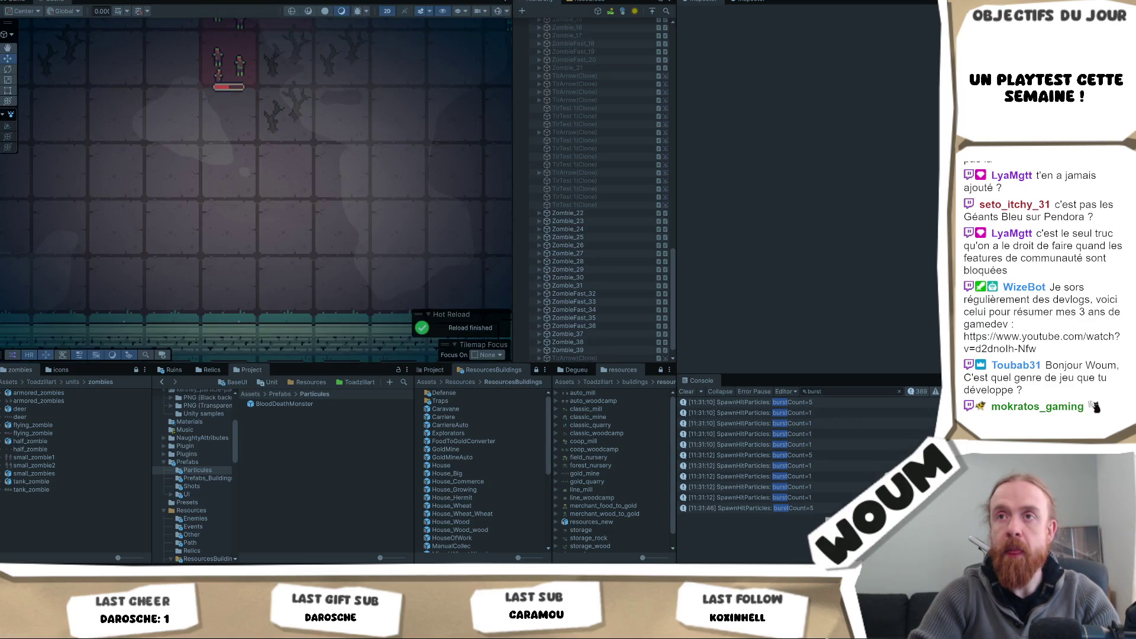
pyautogui.scroll(2, 431, 146)
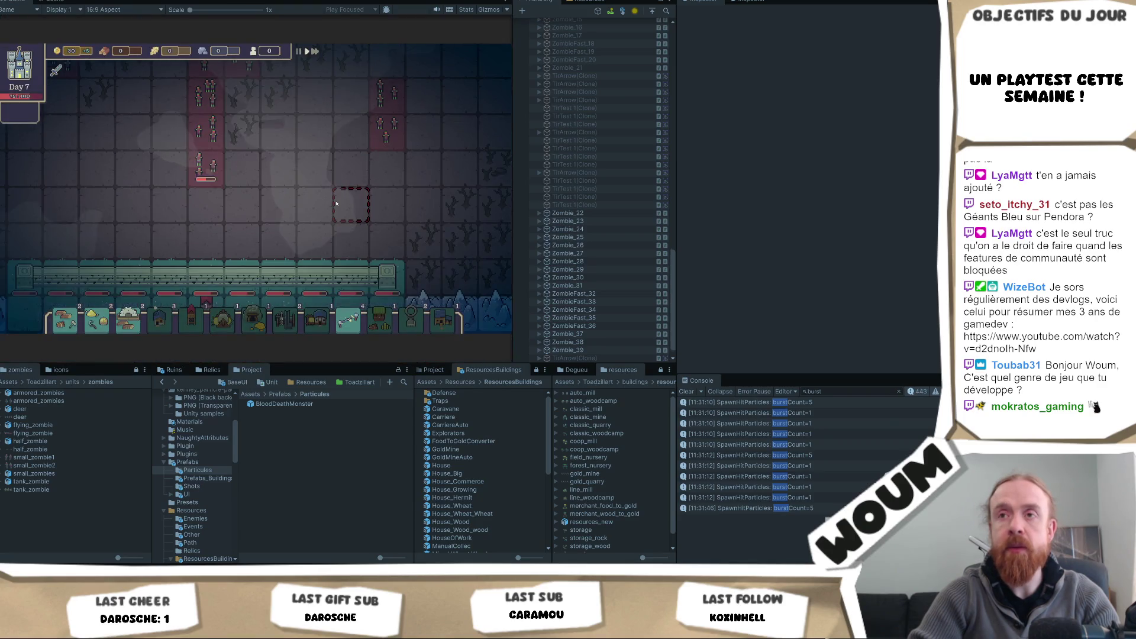
pyautogui.moveTo(380, 202)
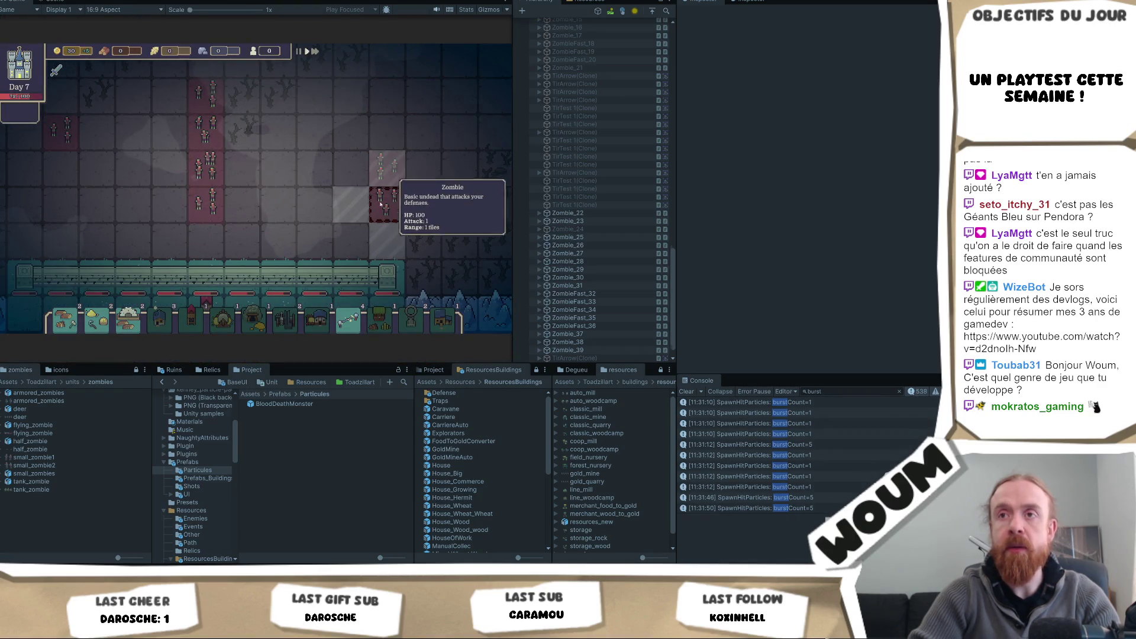
pyautogui.scroll(-2, 380, 202)
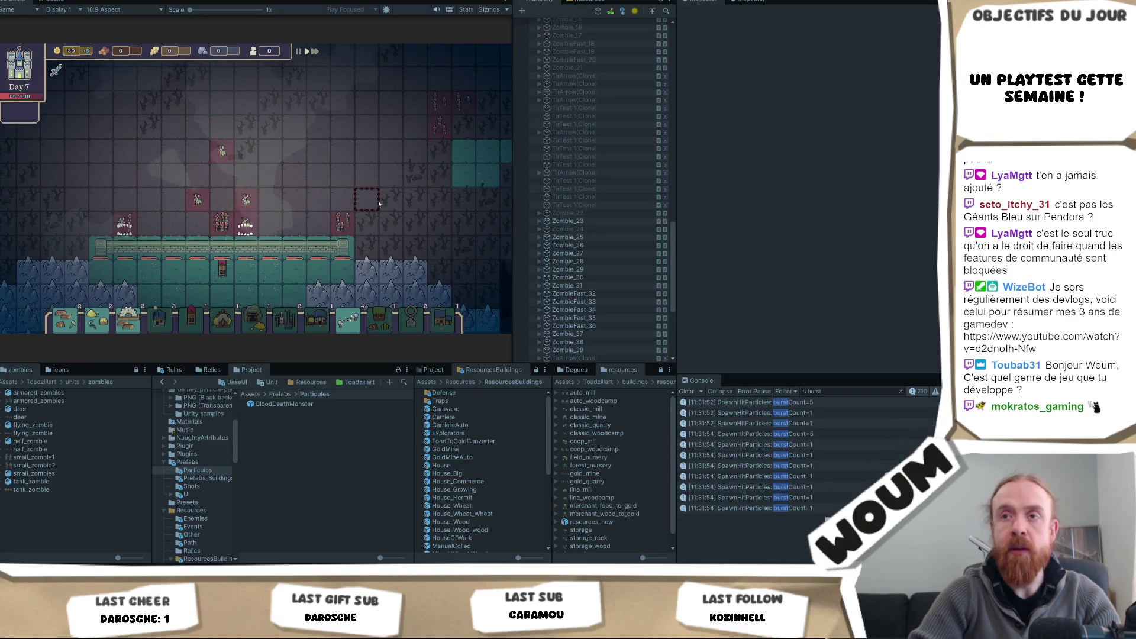
pyautogui.scroll(1, 380, 204)
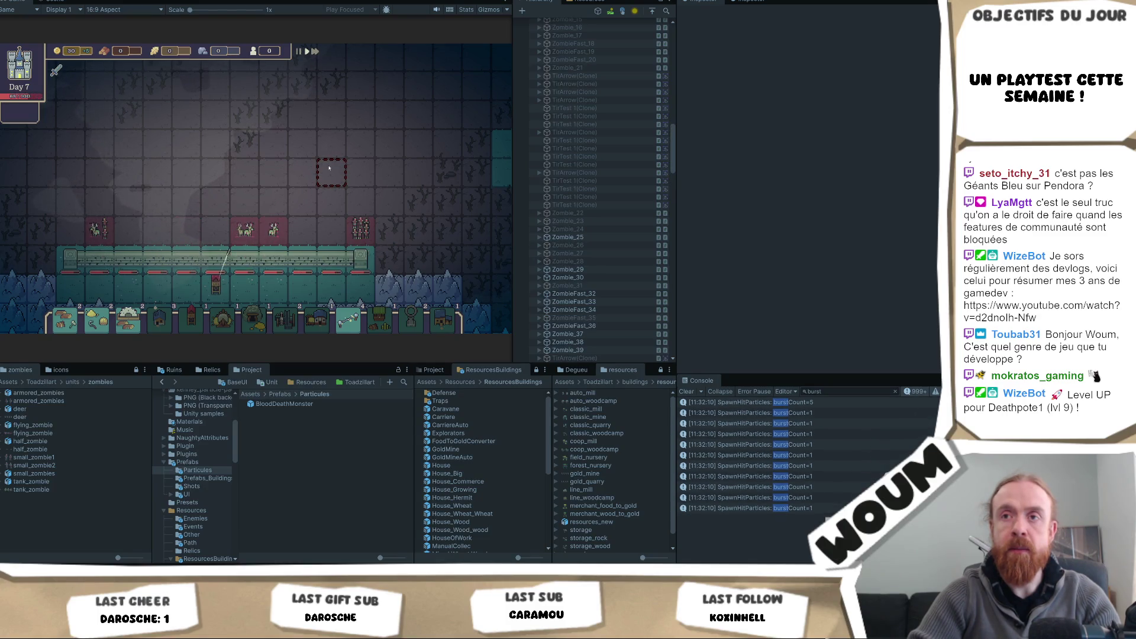
pyautogui.scroll(-1, 325, 171)
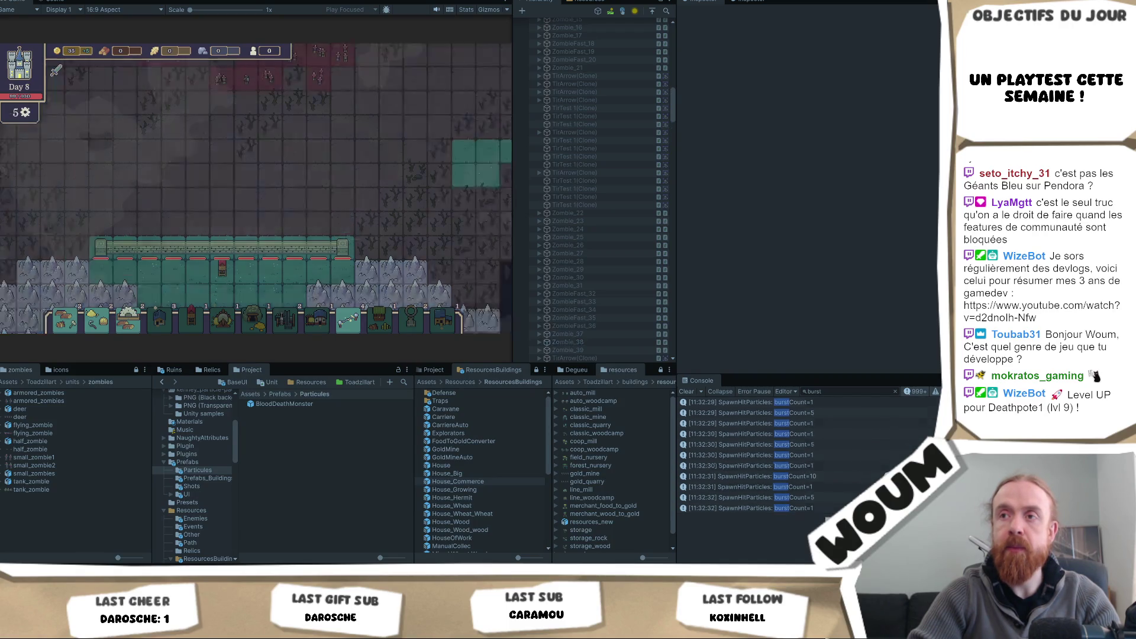
pyautogui.click(287, 254)
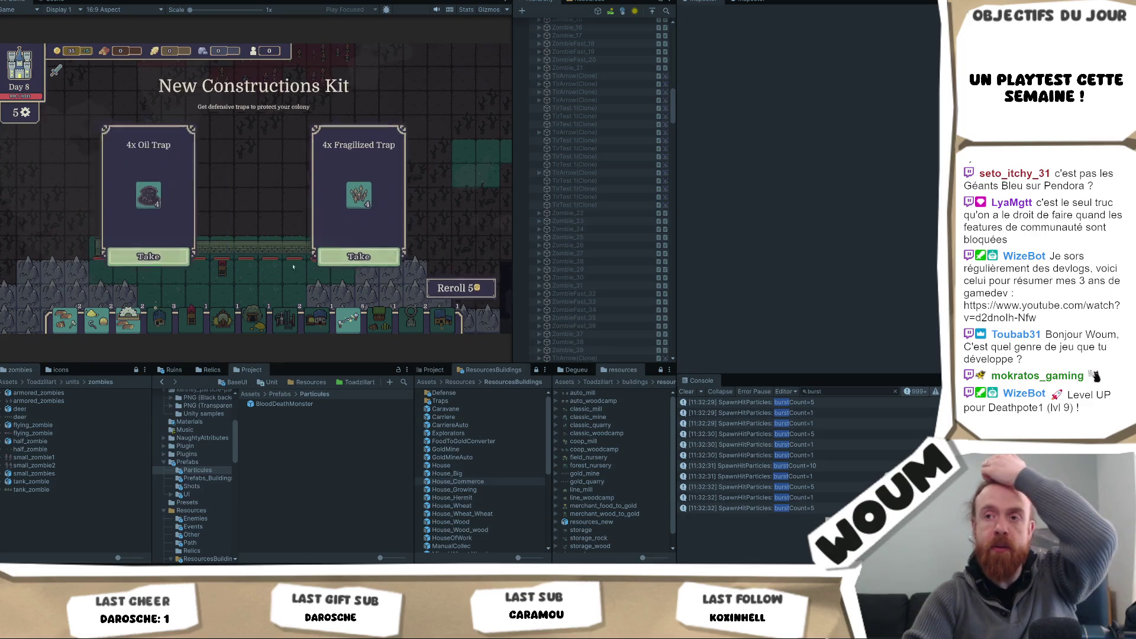
# Step: Take the middle trap card and set the BloodDeathMonster Gravity Modifier to 0.2
pyautogui.click(286, 255)
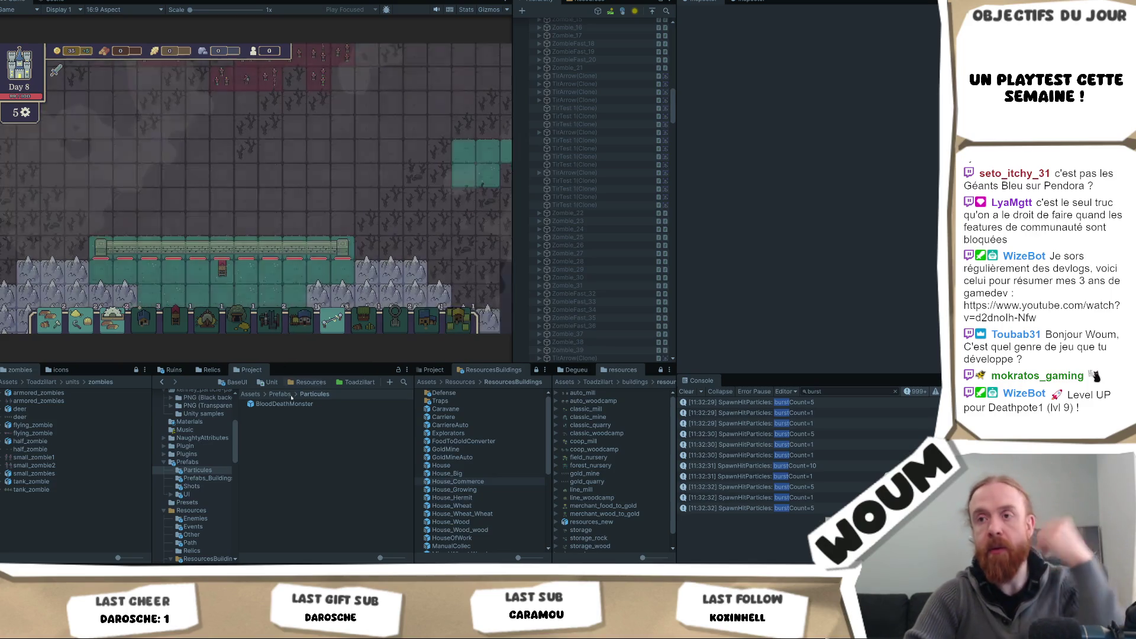
pyautogui.click(287, 403)
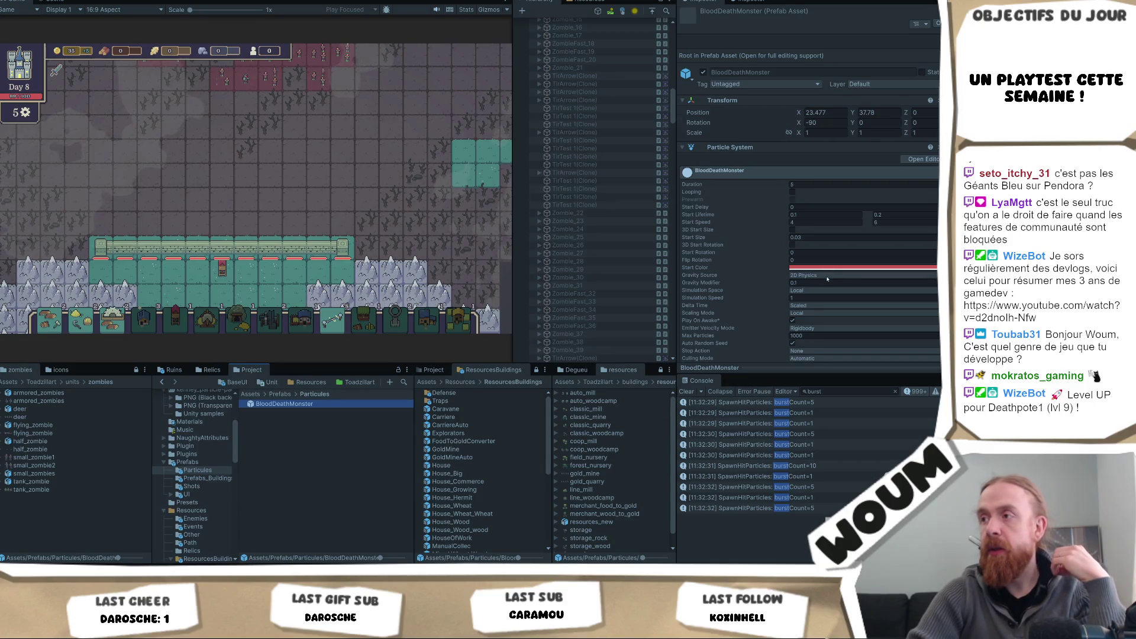
pyautogui.scroll(-2, 828, 278)
pyautogui.click(806, 255)
pyautogui.write('0')
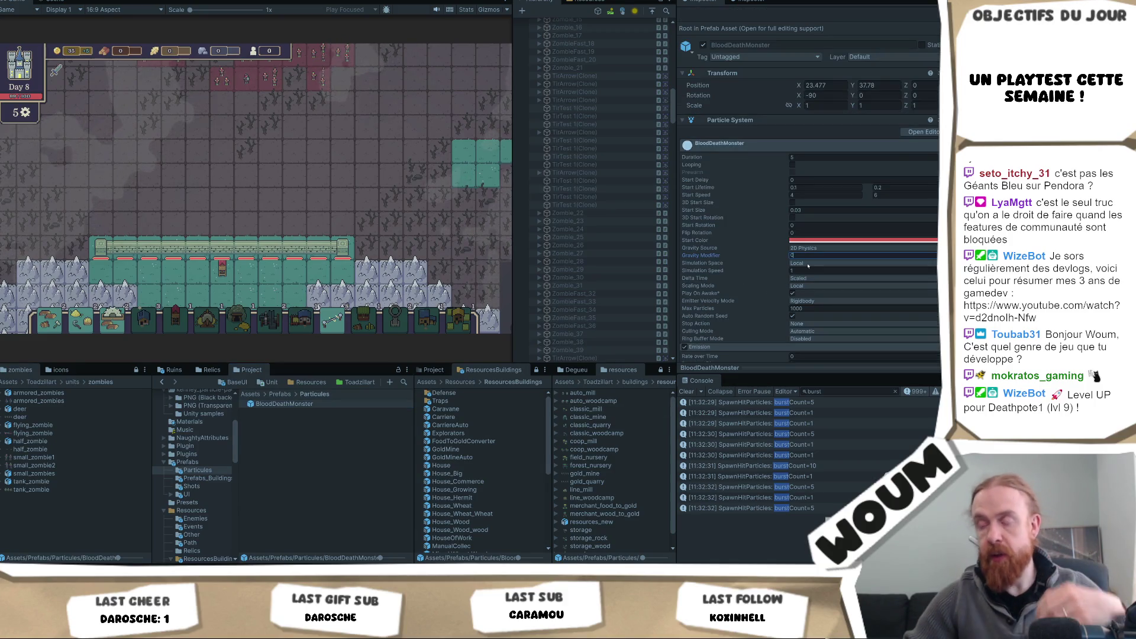
pyautogui.write('.2')
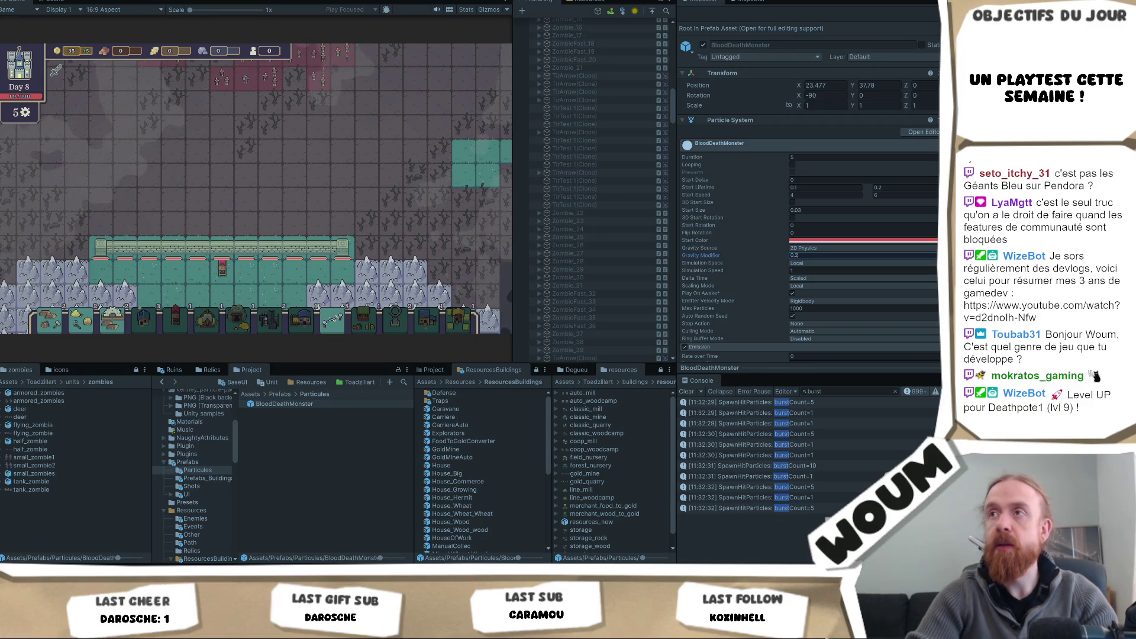
pyautogui.scroll(-2, 361, 187)
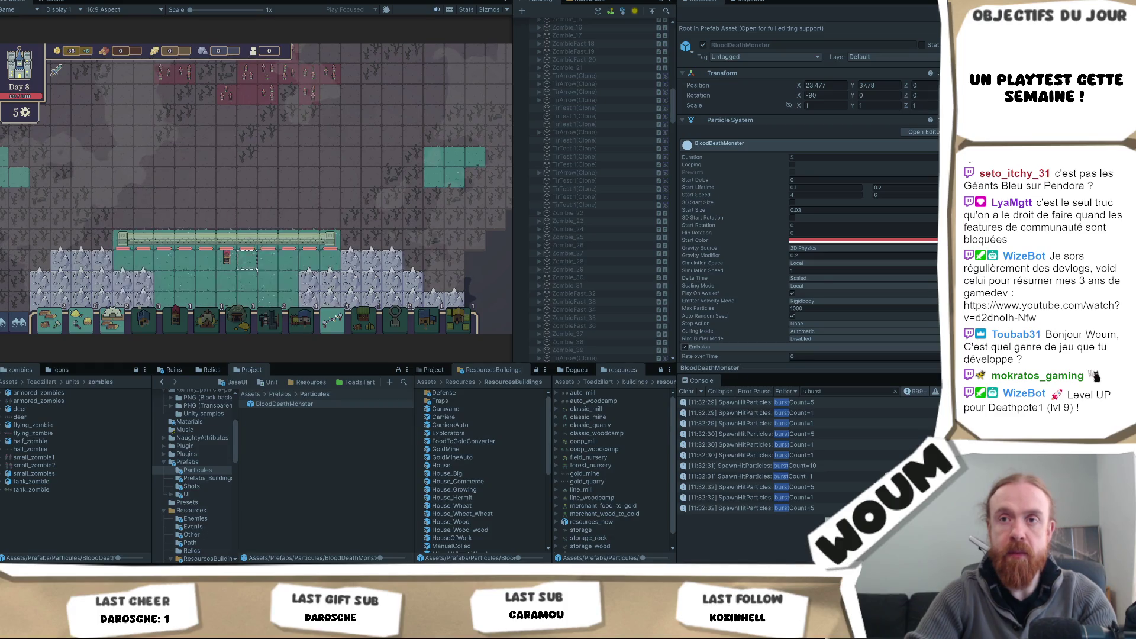
pyautogui.scroll(2, 334, 155)
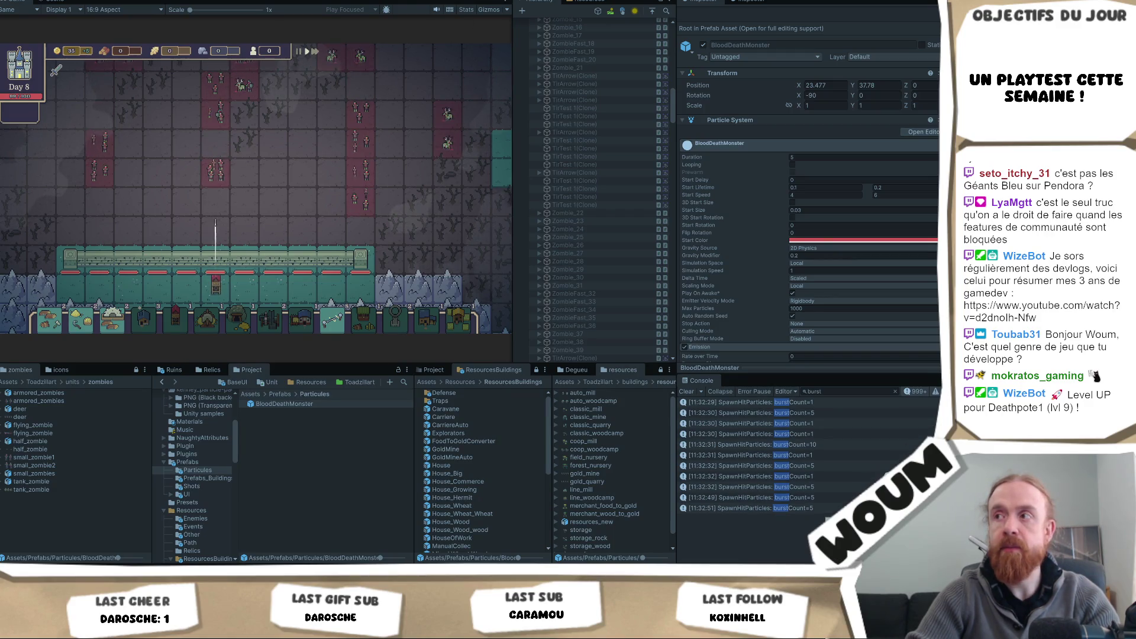
# Step: Set the BloodDeathMonster Start Speed to 3–4 and return to the running game
pyautogui.hotkey('ctrl', '1')
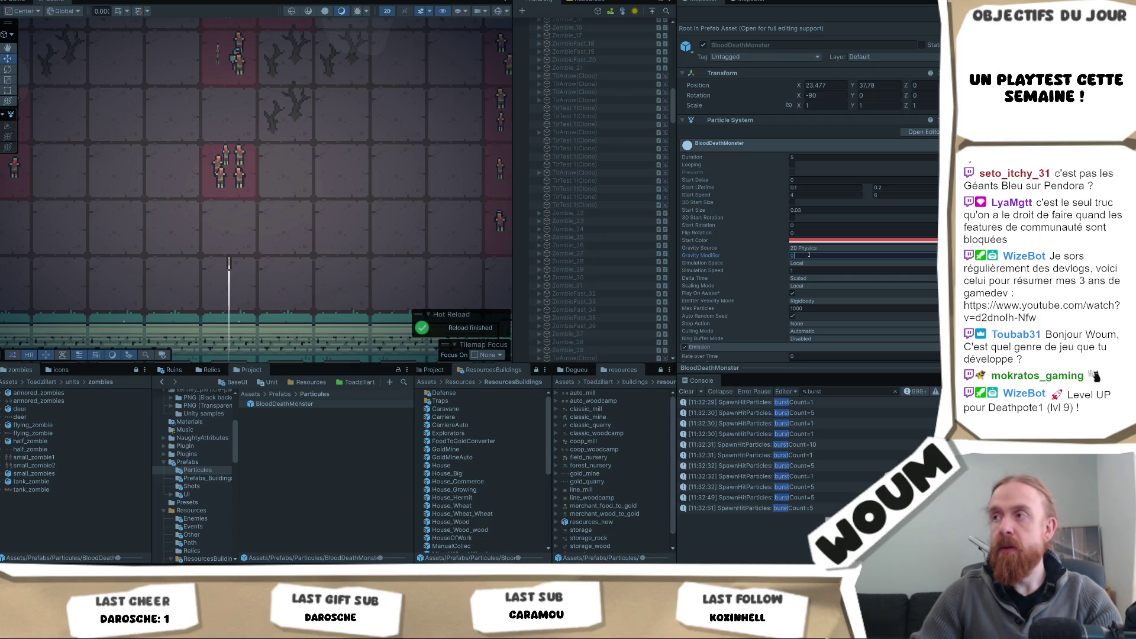
pyautogui.write('.5')
pyautogui.click(828, 191)
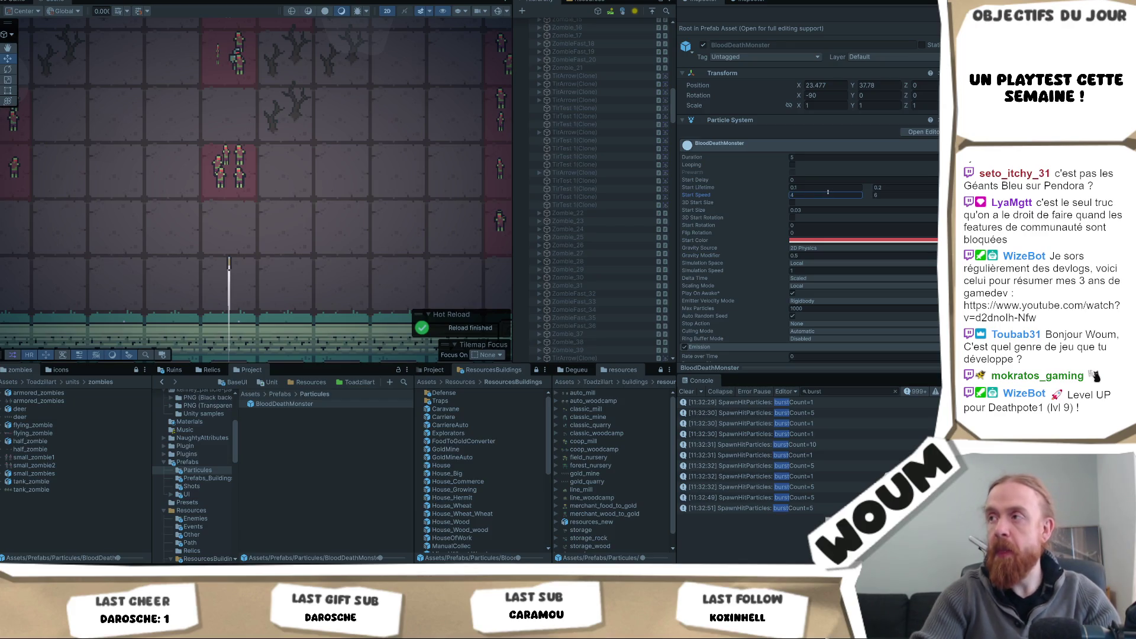
pyautogui.write('3')
pyautogui.press('Tab')
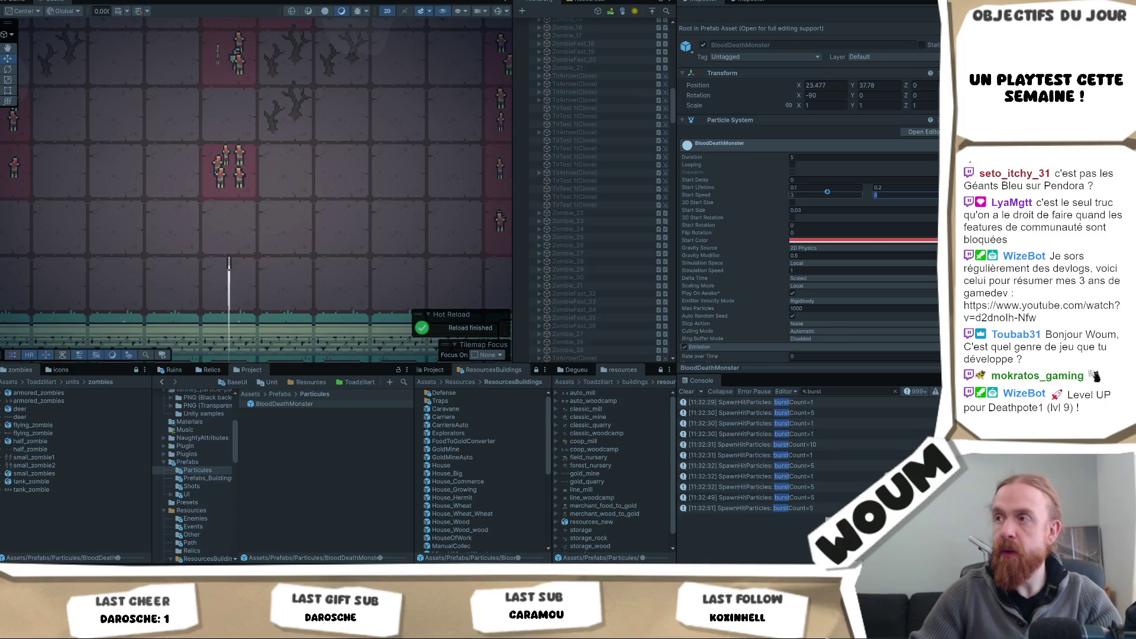
pyautogui.write('4')
pyautogui.hotkey('ctrl', '2')
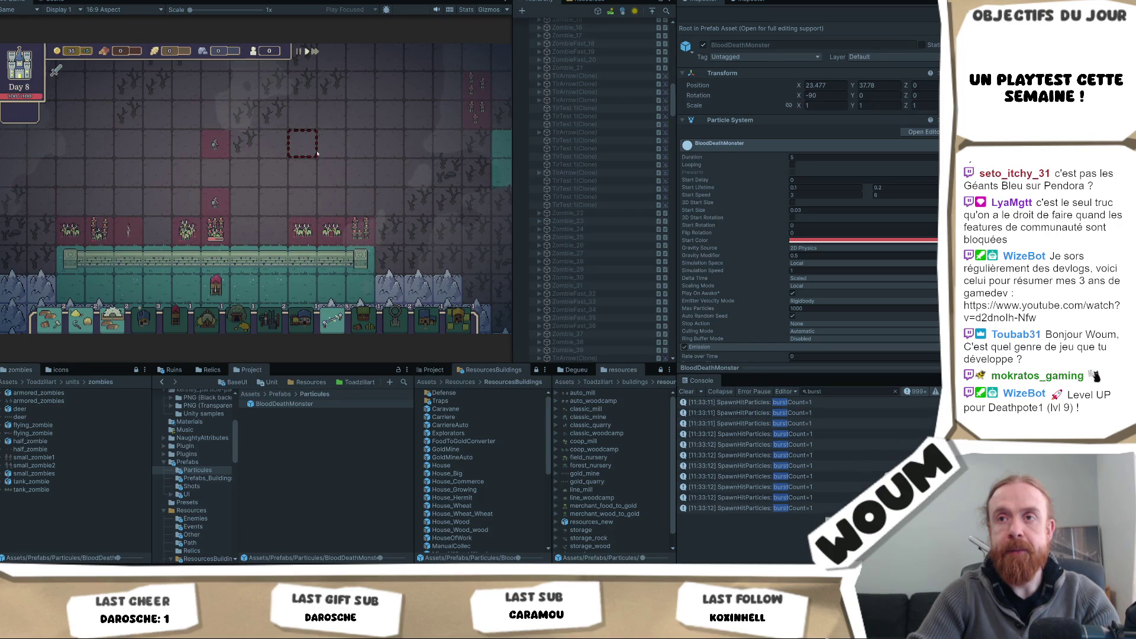
# Step: Set the particles' Start Size to 0.1 and launch the game, taking the middle construction kit card
pyautogui.scroll(2, 316, 154)
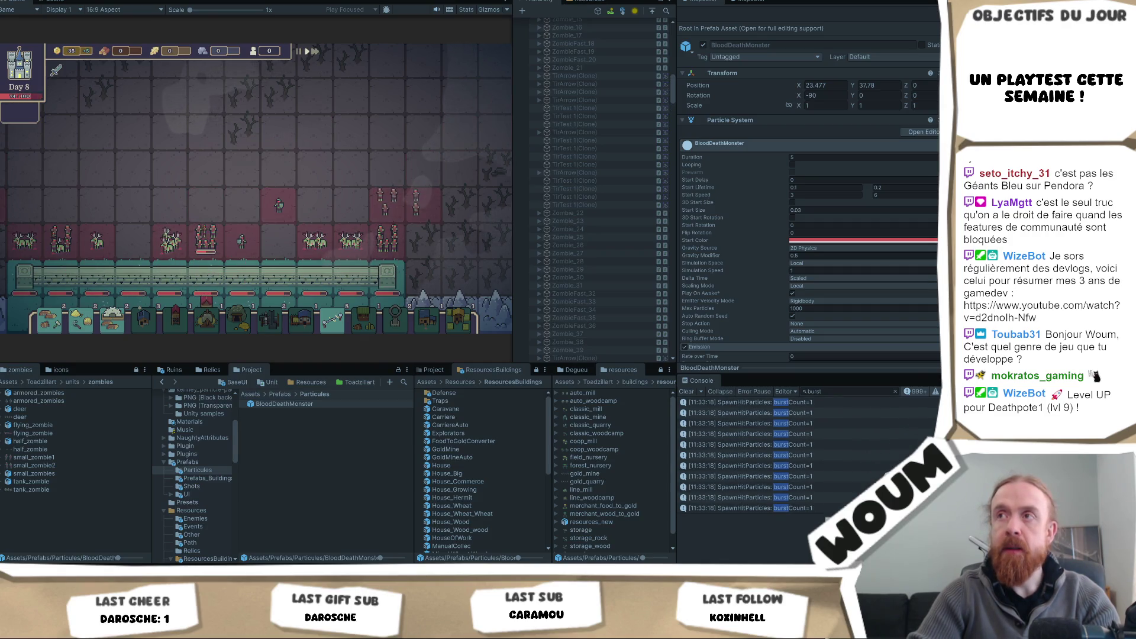
pyautogui.hotkey('ctrl', '1')
pyautogui.scroll(-5, 845, 255)
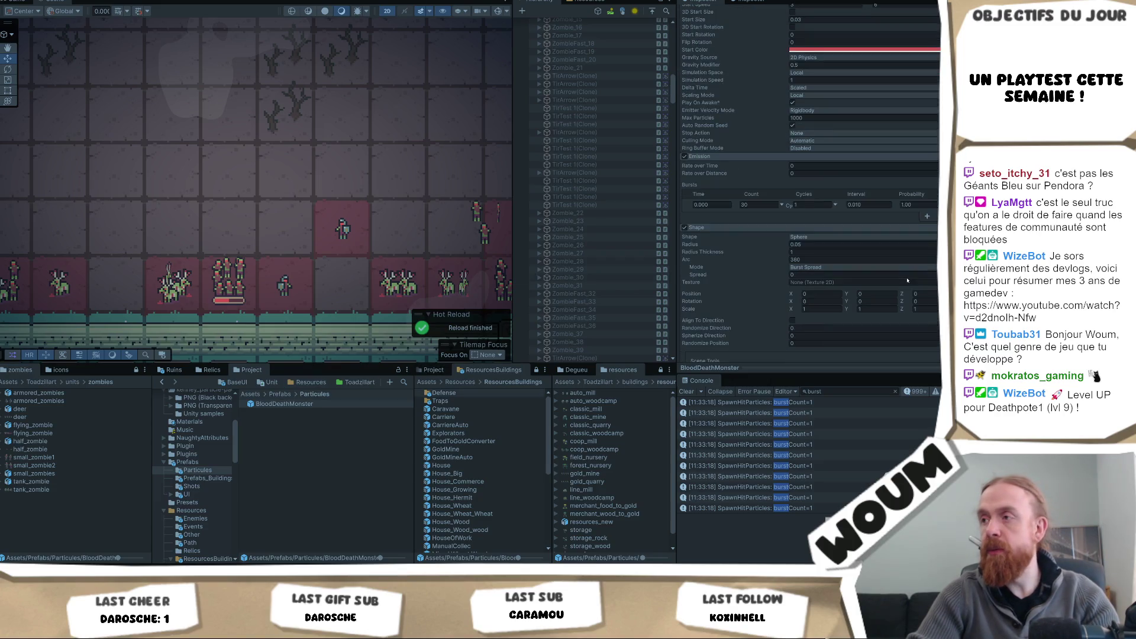
pyautogui.scroll(-3, 820, 240)
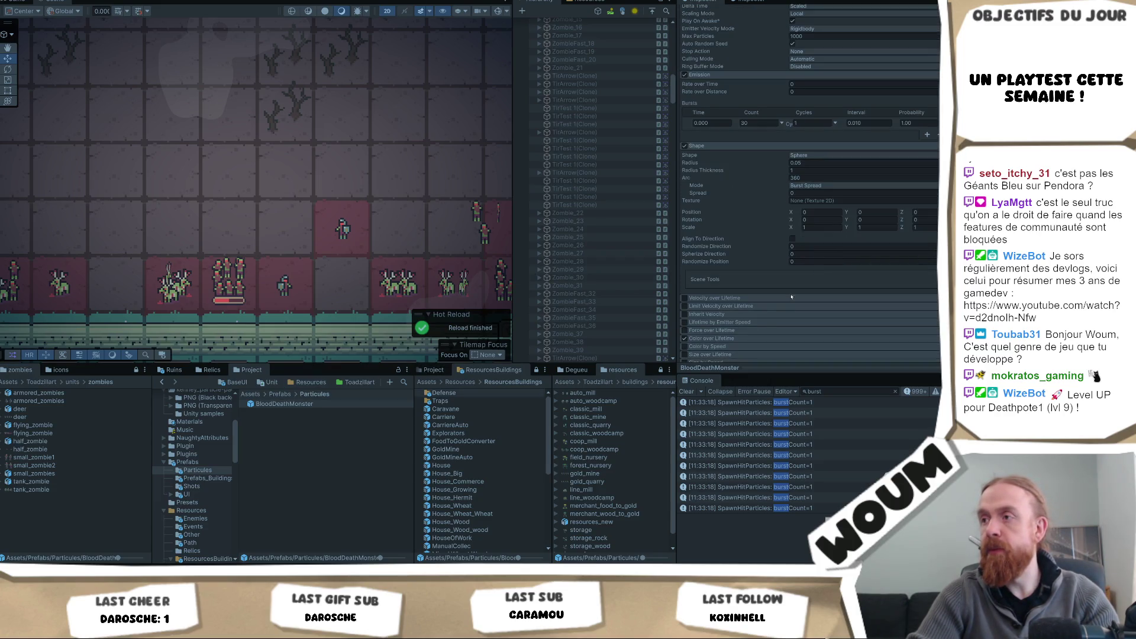
pyautogui.scroll(5, 791, 283)
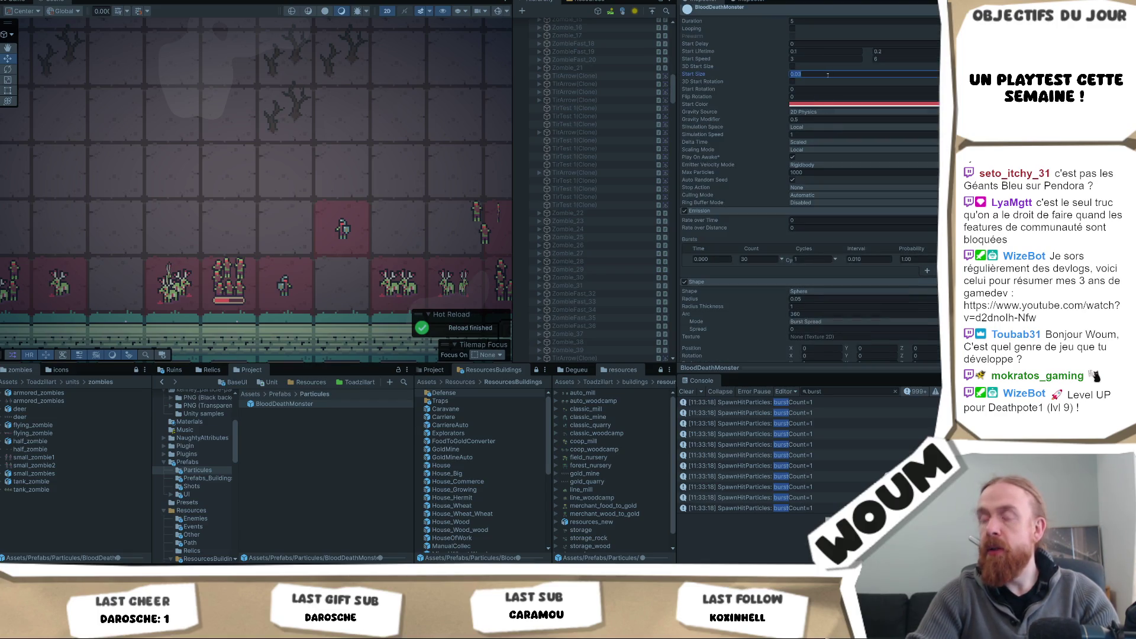
pyautogui.write('0.1')
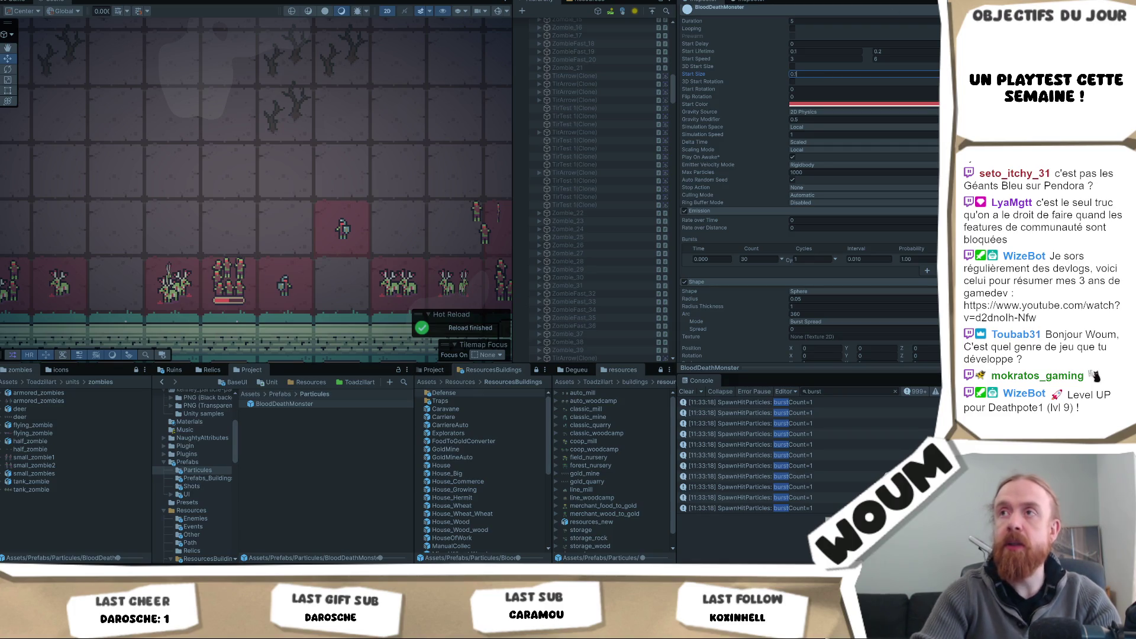
pyautogui.hotkey('ctrl', '2')
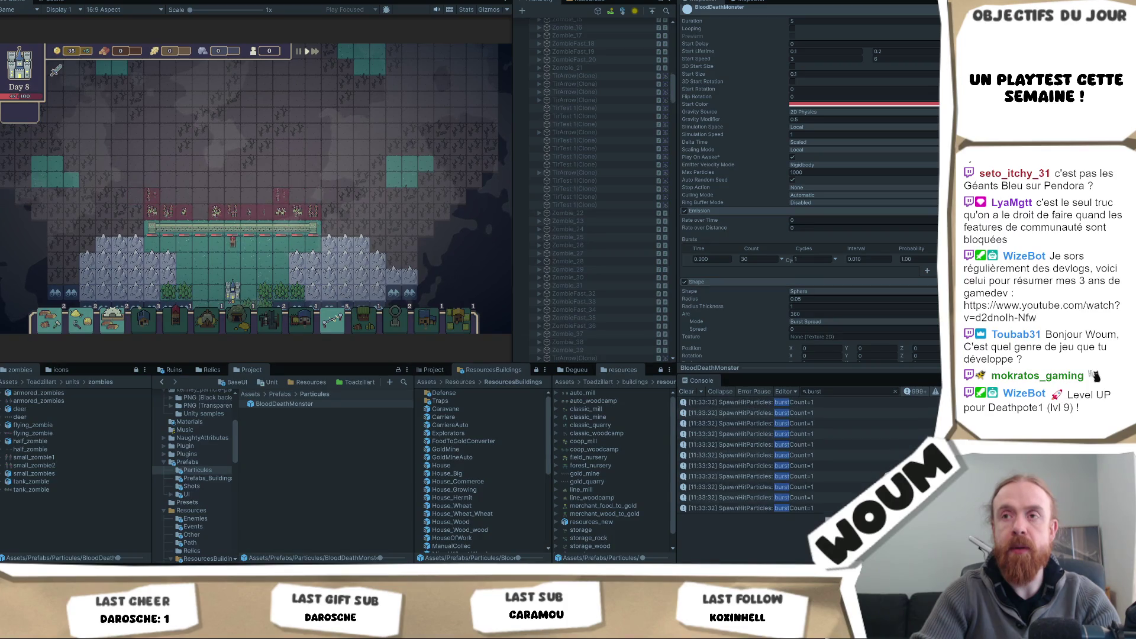
pyautogui.scroll(3, 295, 203)
pyautogui.moveTo(295, 203)
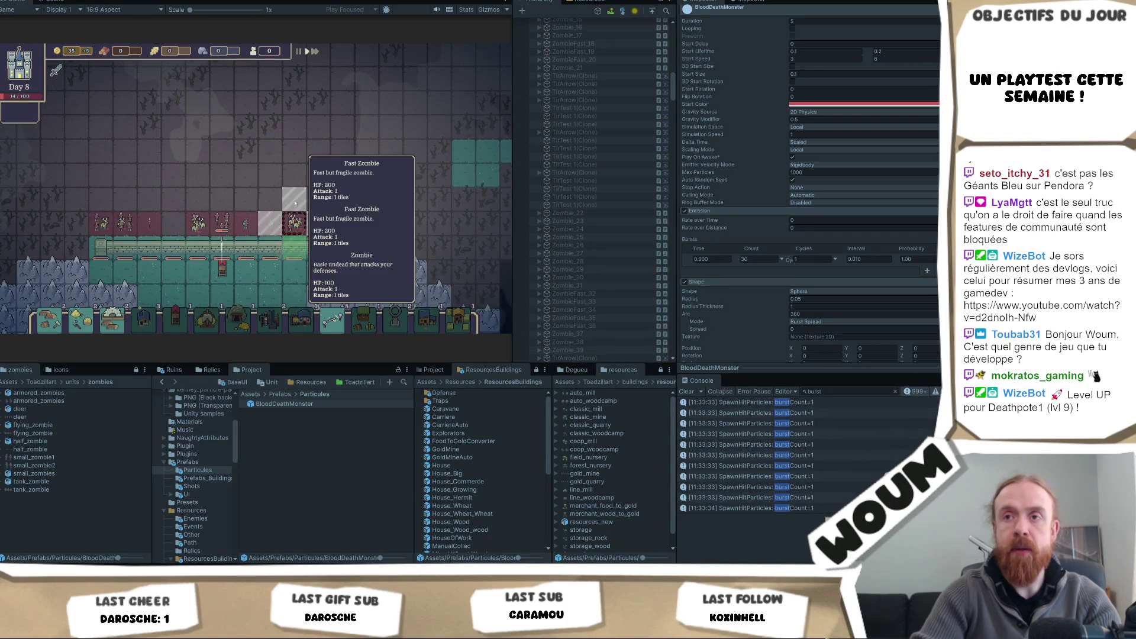
pyautogui.click(256, 255)
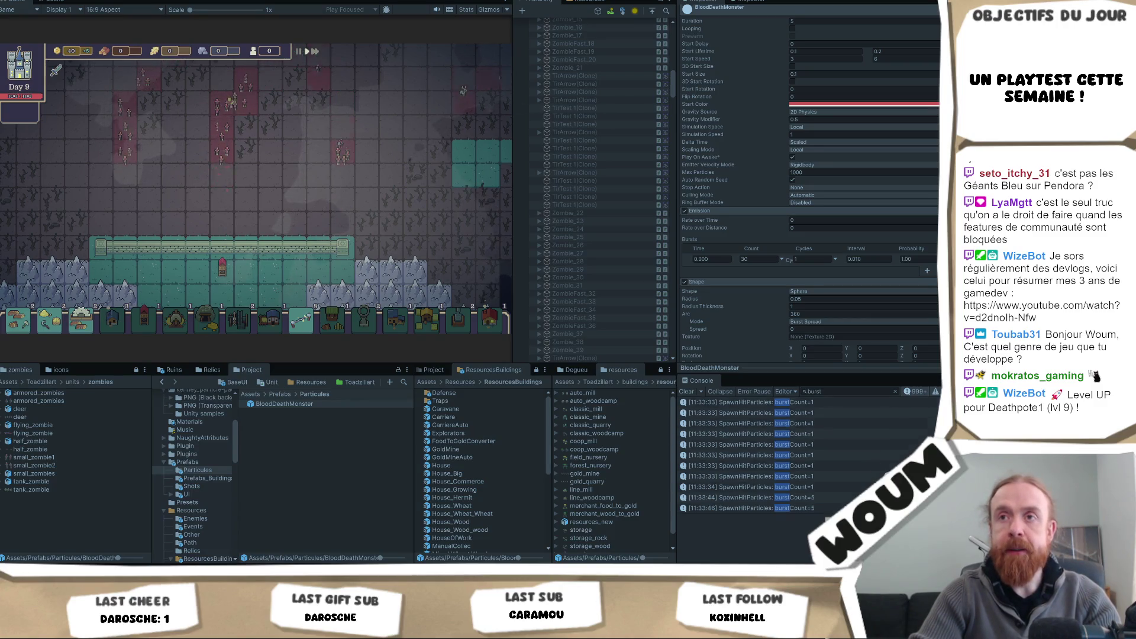
# Step: Stop the game, change Start Size to 0.05 and relaunch it
pyautogui.hotkey('ctrl', 'p')
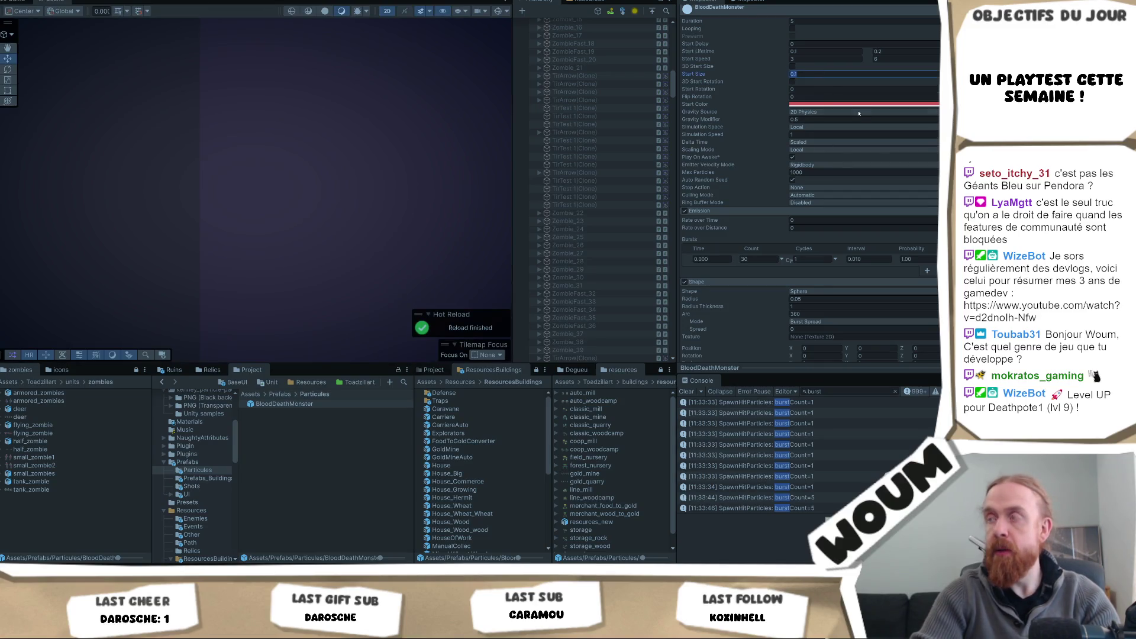
pyautogui.write('5')
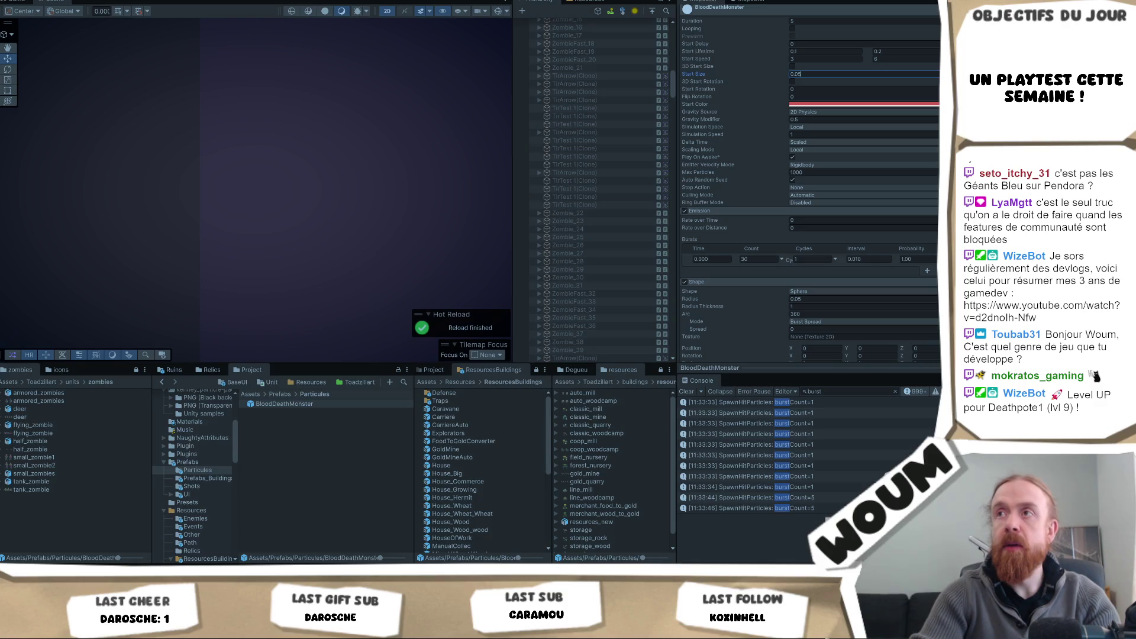
pyautogui.hotkey('ctrl', '2')
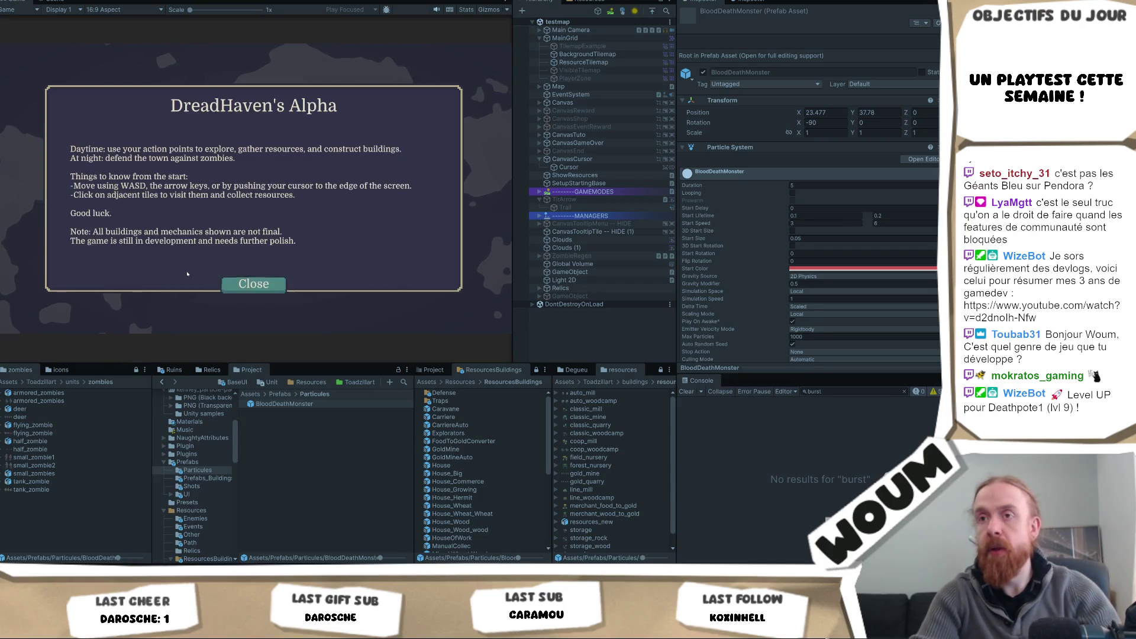
# Step: Close the DreadHaven's Alpha popup and place the town center on the map
pyautogui.click(260, 285)
pyautogui.click(266, 284)
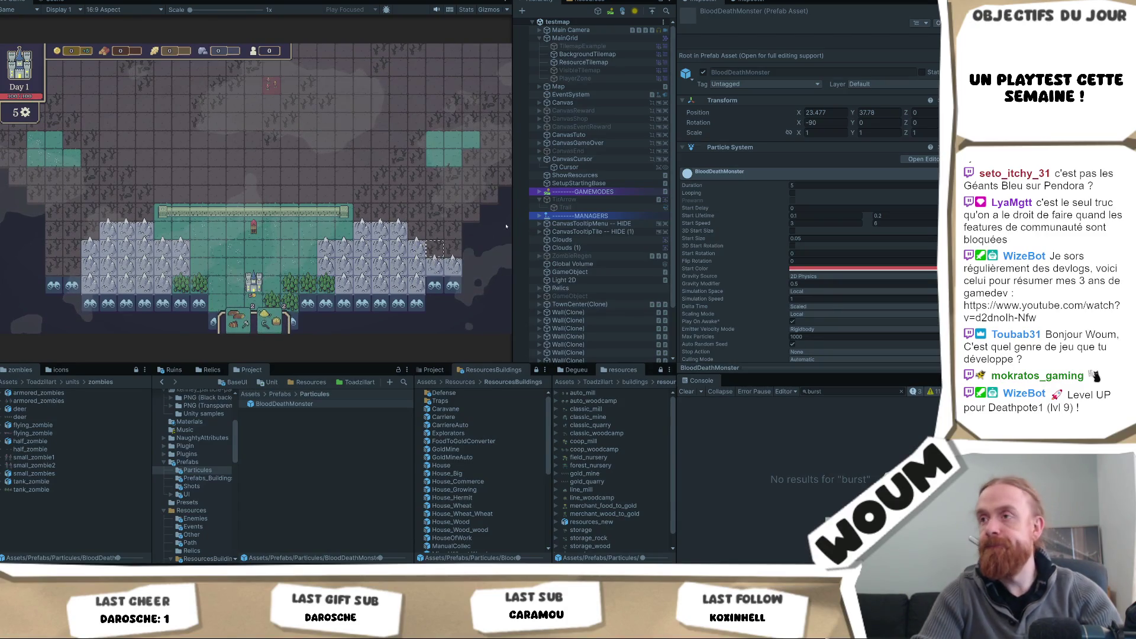
pyautogui.scroll(-3, 591, 284)
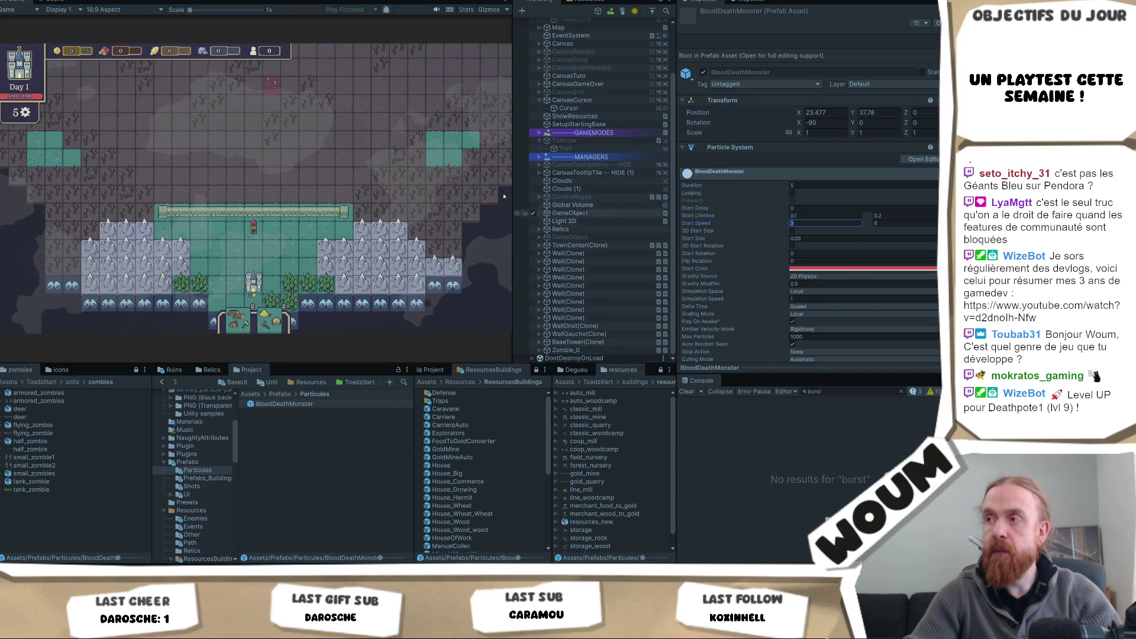
# Step: Set the Start Speed range to 3–4, then pan the game board toward the wall
pyautogui.press('Tab')
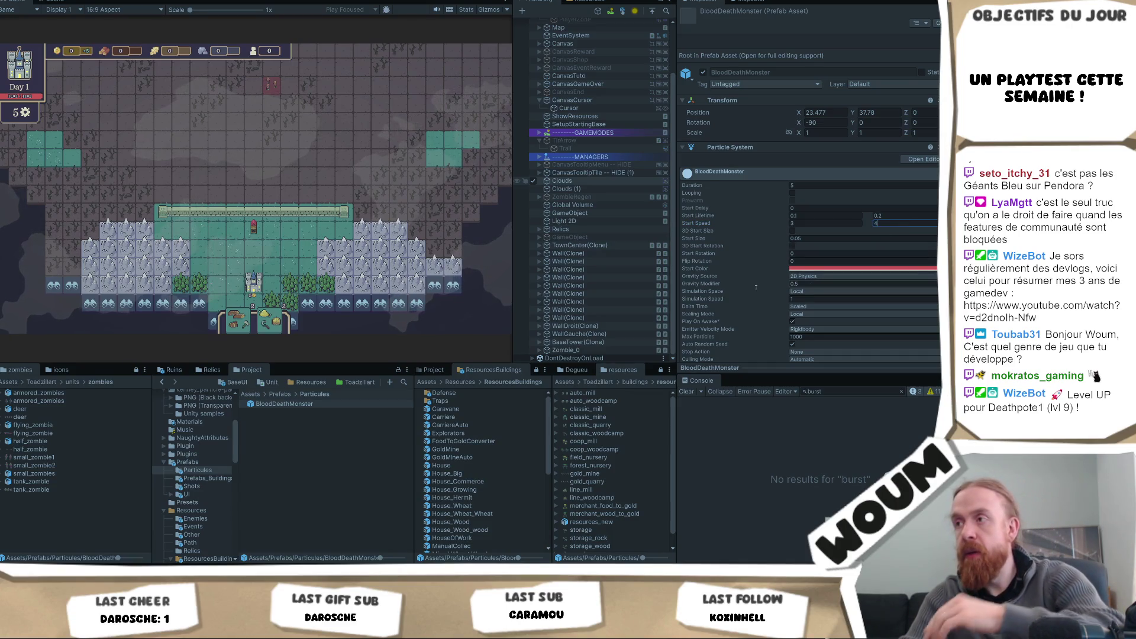
pyautogui.click(308, 175)
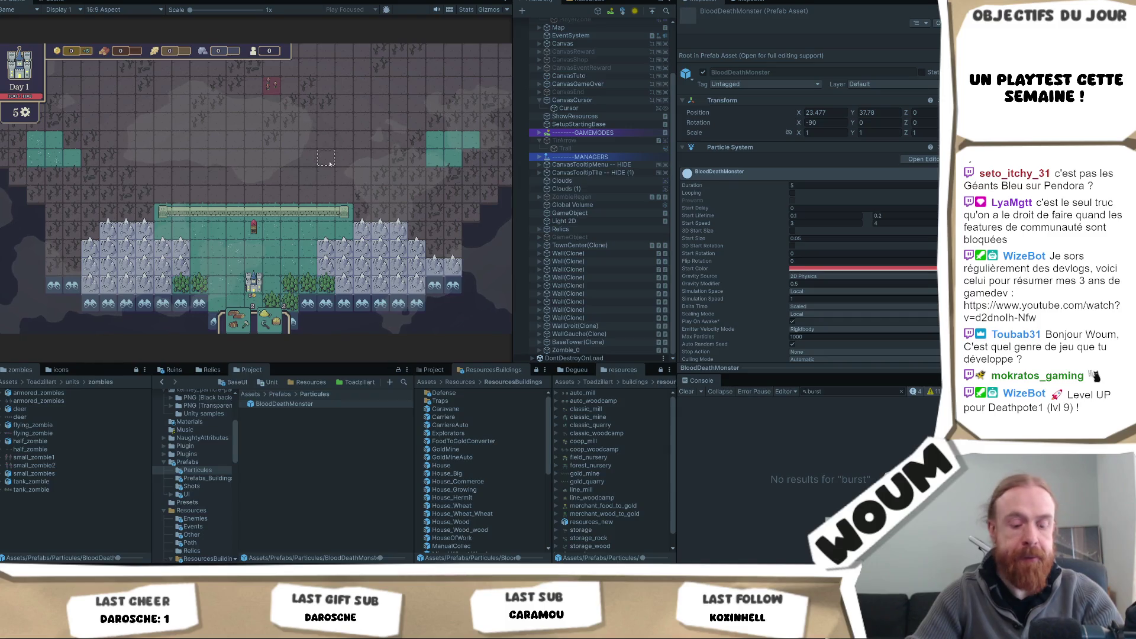
pyautogui.moveTo(331, 142); pyautogui.dragTo(314, 154)
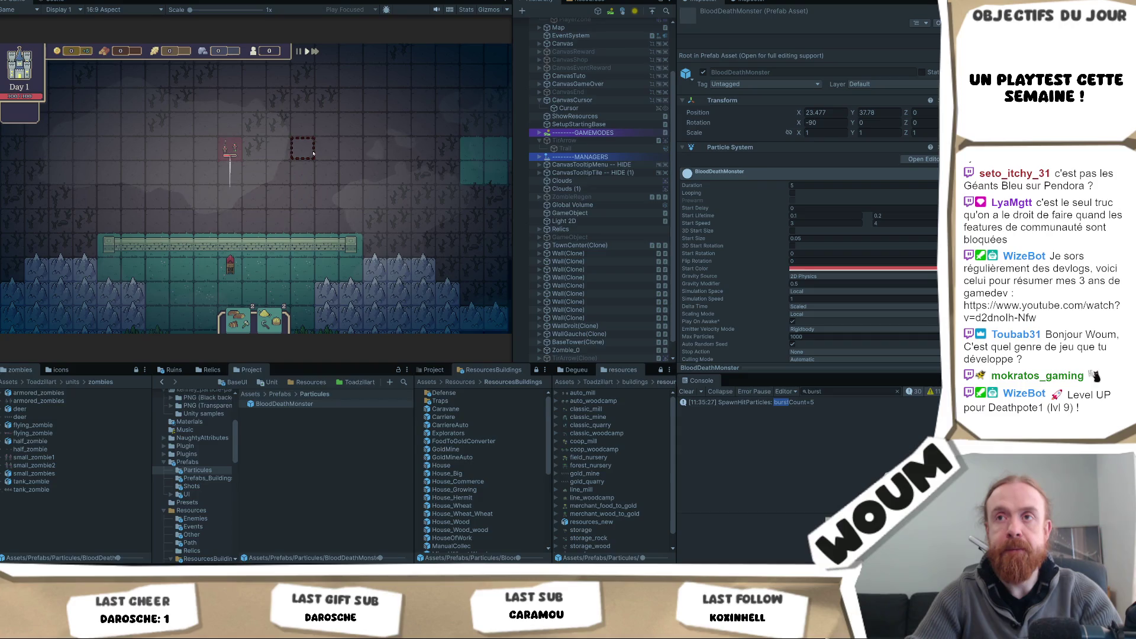
# Step: Take the Automatic Chopping House card and the Base Constructions Kit cards
pyautogui.click(280, 247)
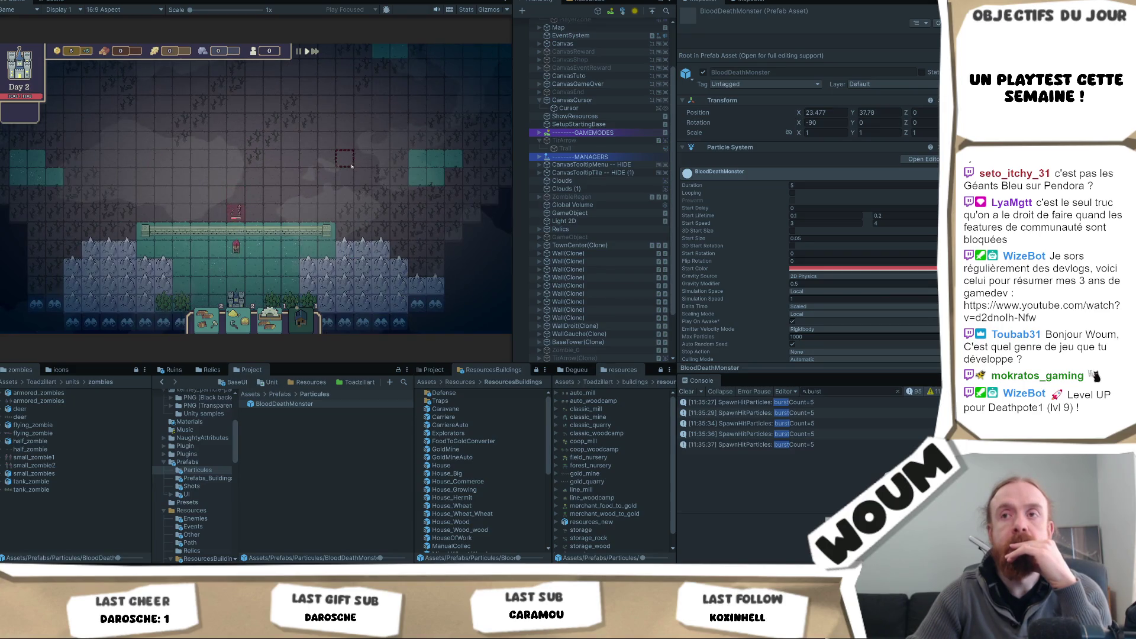
pyautogui.click(268, 255)
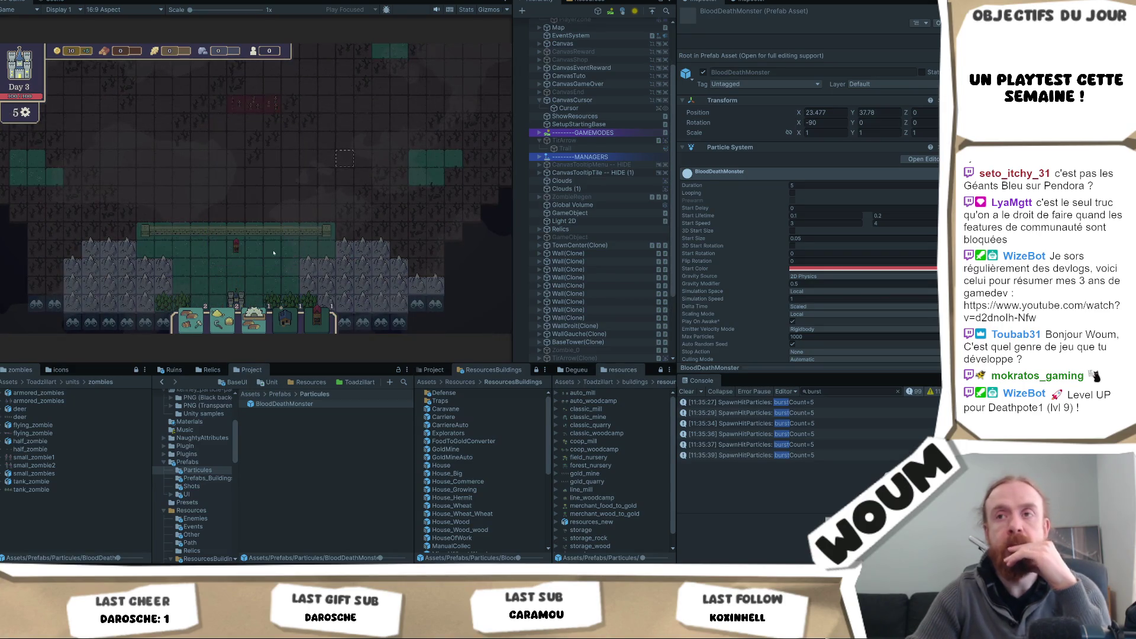
pyautogui.click(270, 258)
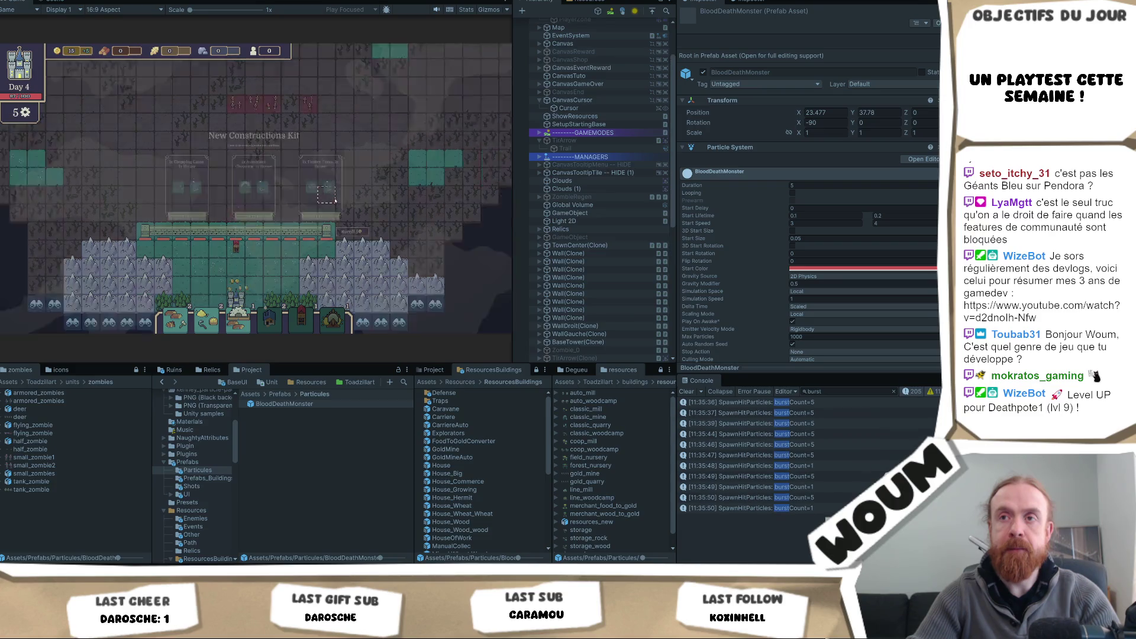
pyautogui.click(460, 287)
pyautogui.click(280, 258)
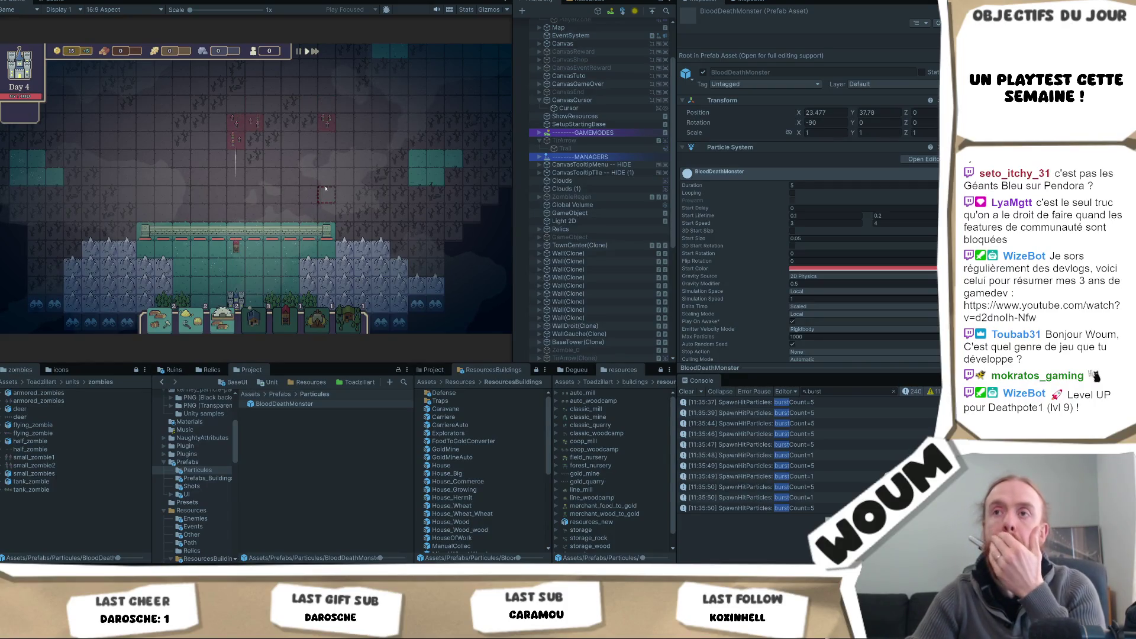
# Step: Take the 2x Ballista and Sylvan House cards to reach Day 5
pyautogui.scroll(1, 328, 186)
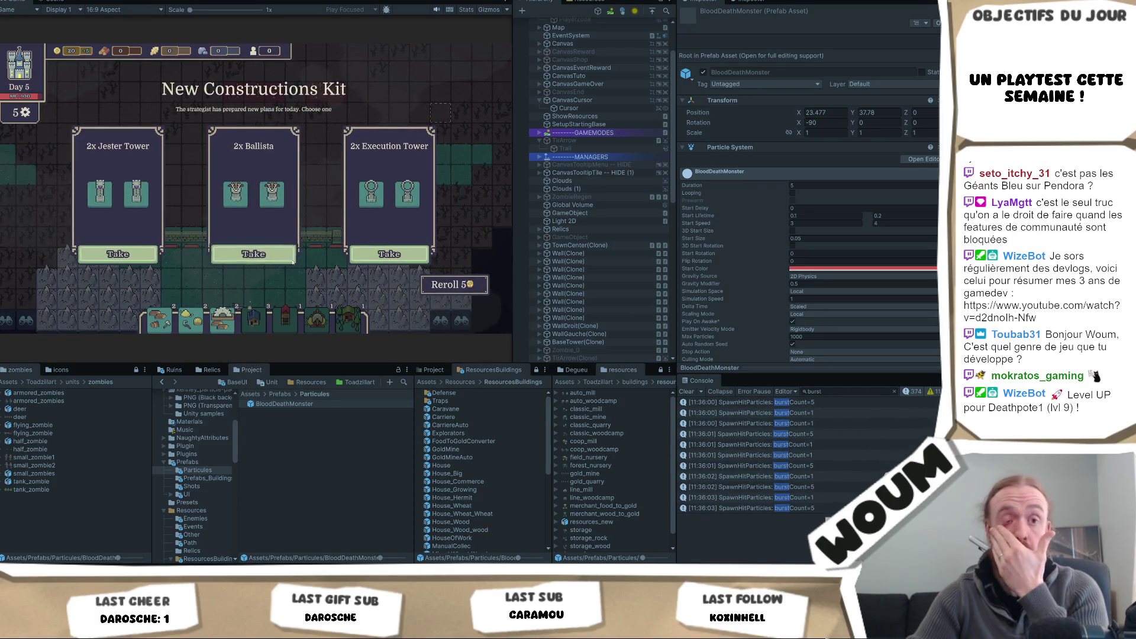
pyautogui.click(269, 256)
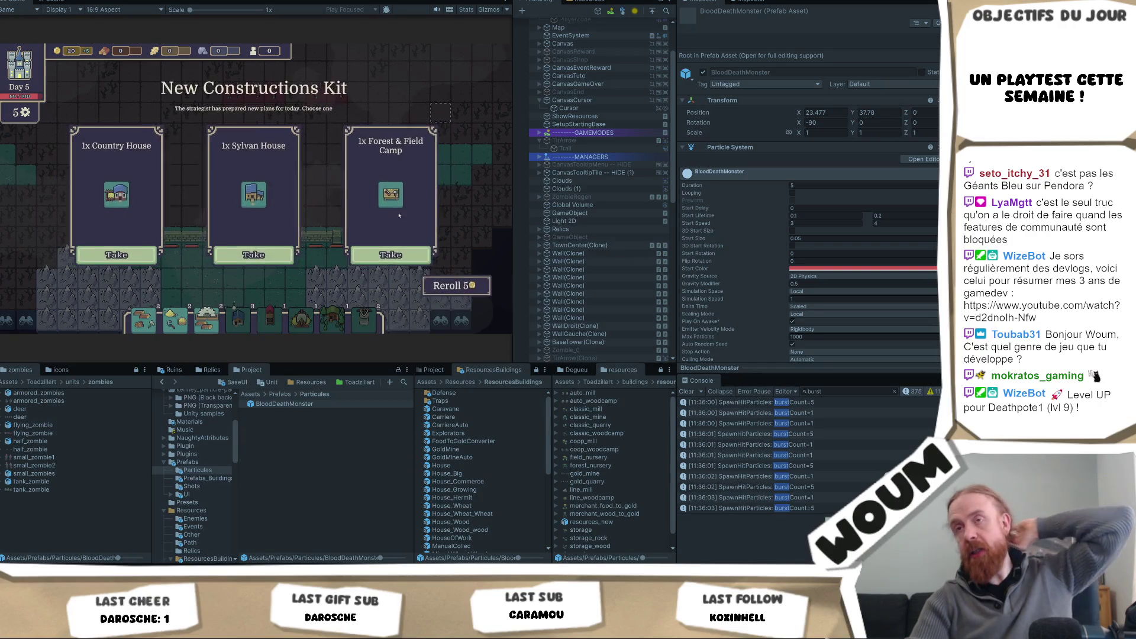
pyautogui.click(234, 253)
pyautogui.click(792, 231)
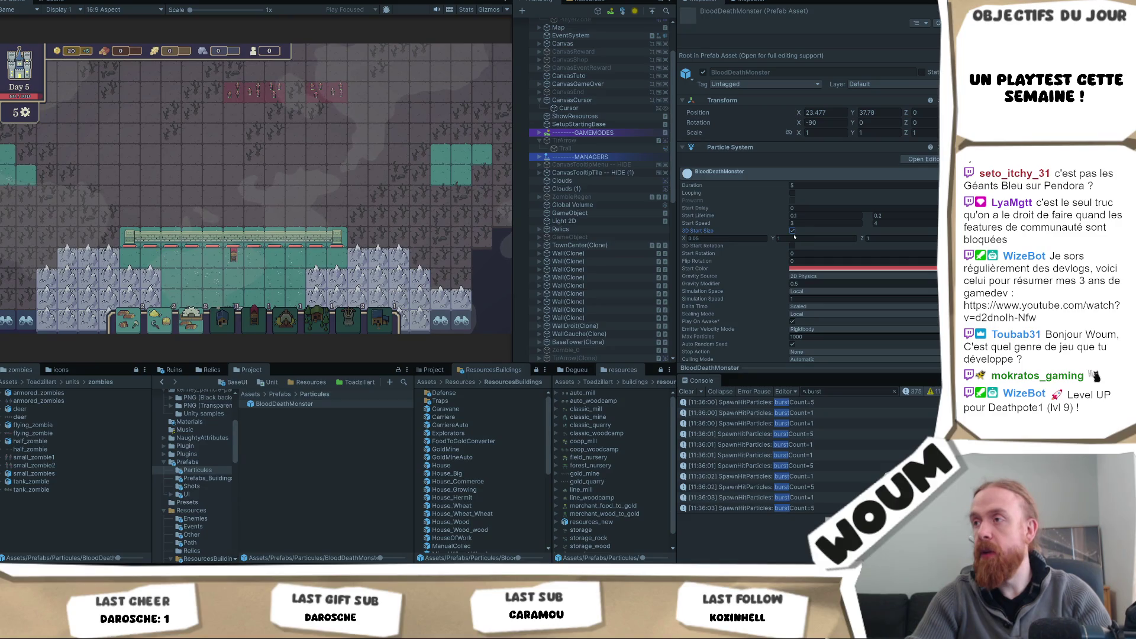
# Step: Turn off 3D Start Size and set Start Size to a single value of 0.04
pyautogui.click(793, 230)
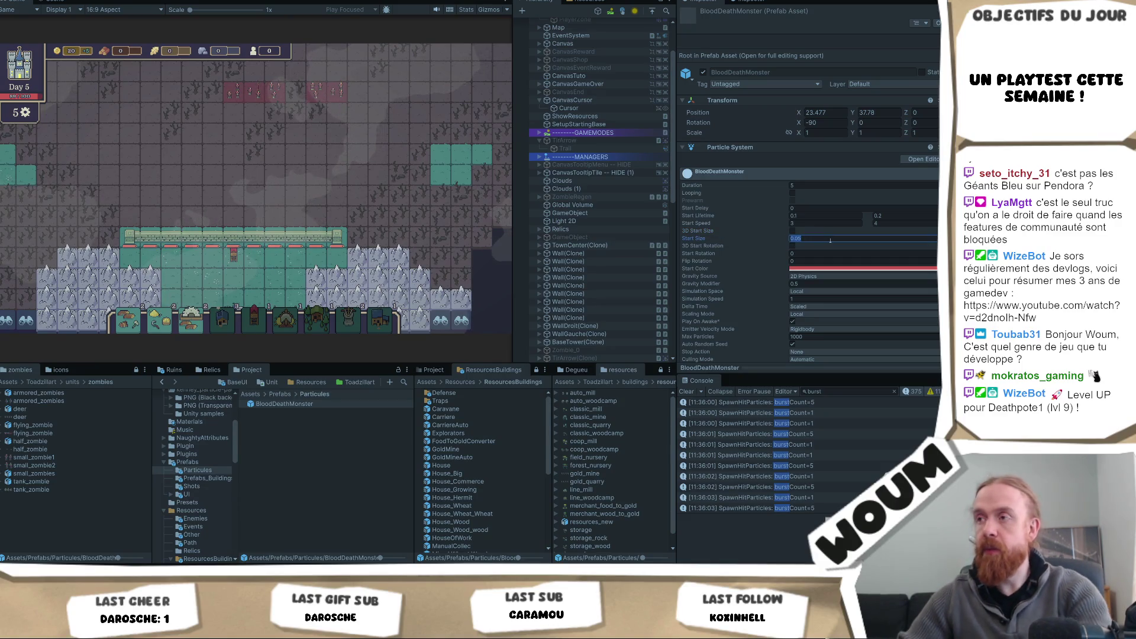
pyautogui.click(830, 239)
pyautogui.press('BackSpace')
pyautogui.write('4')
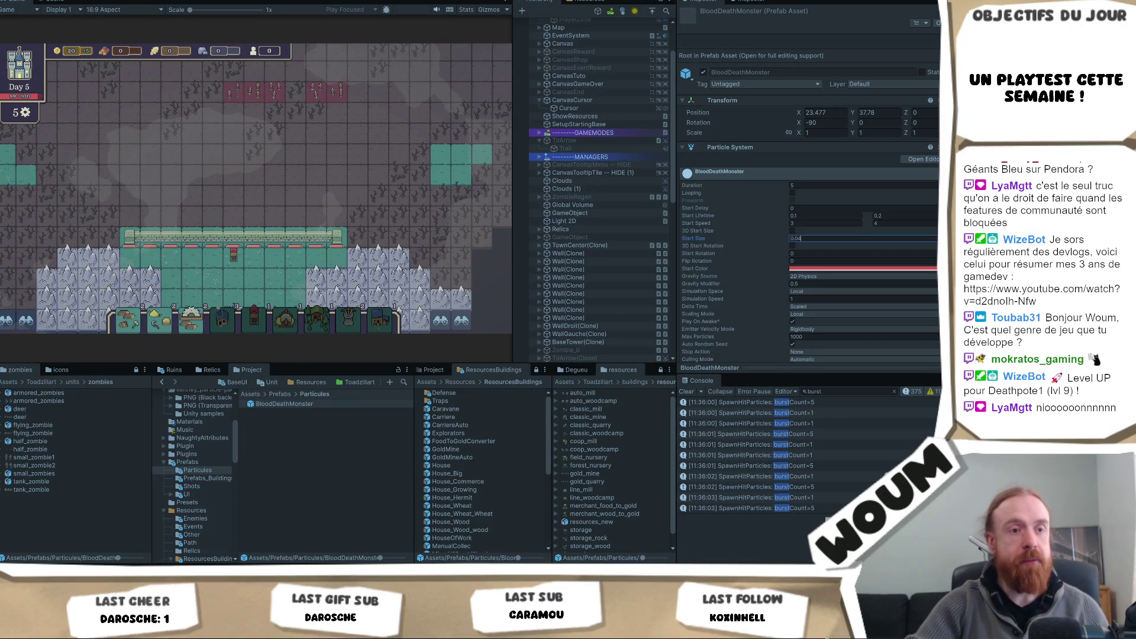
pyautogui.press('Return')
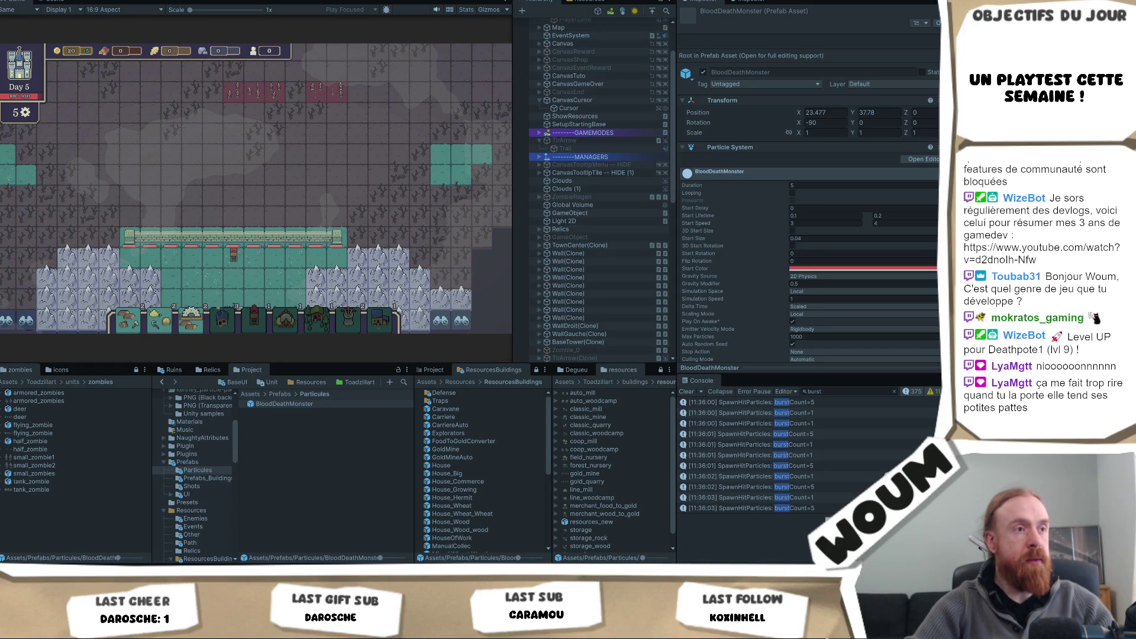
# Step: Return to the running game and play on until Day 6's Relic Discovery choice appears
pyautogui.click(828, 239)
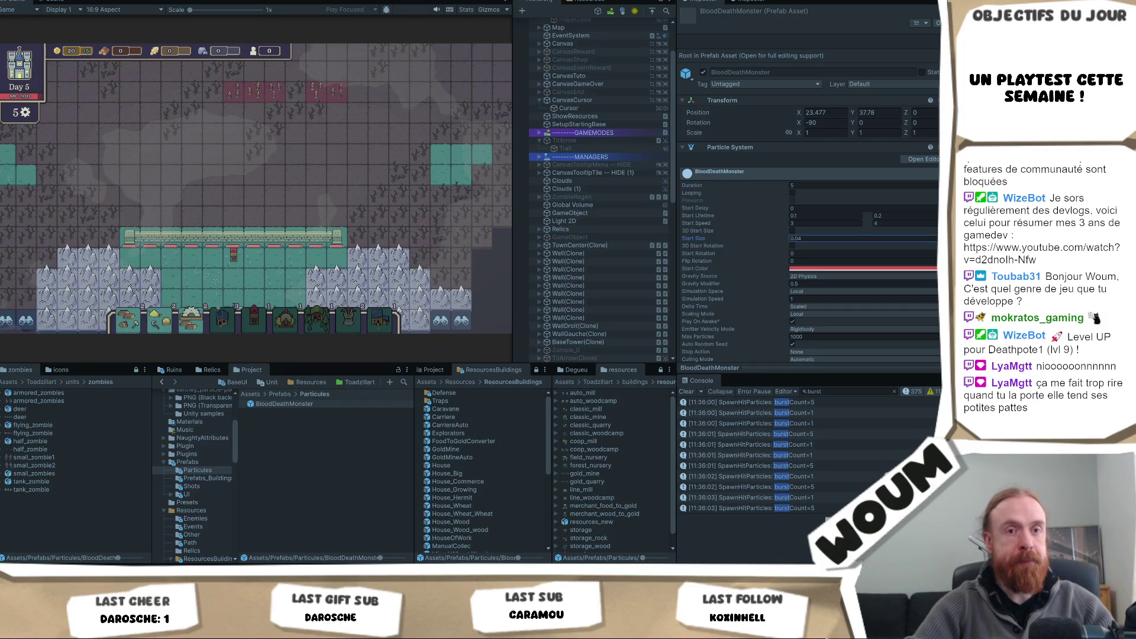
pyautogui.click(252, 173)
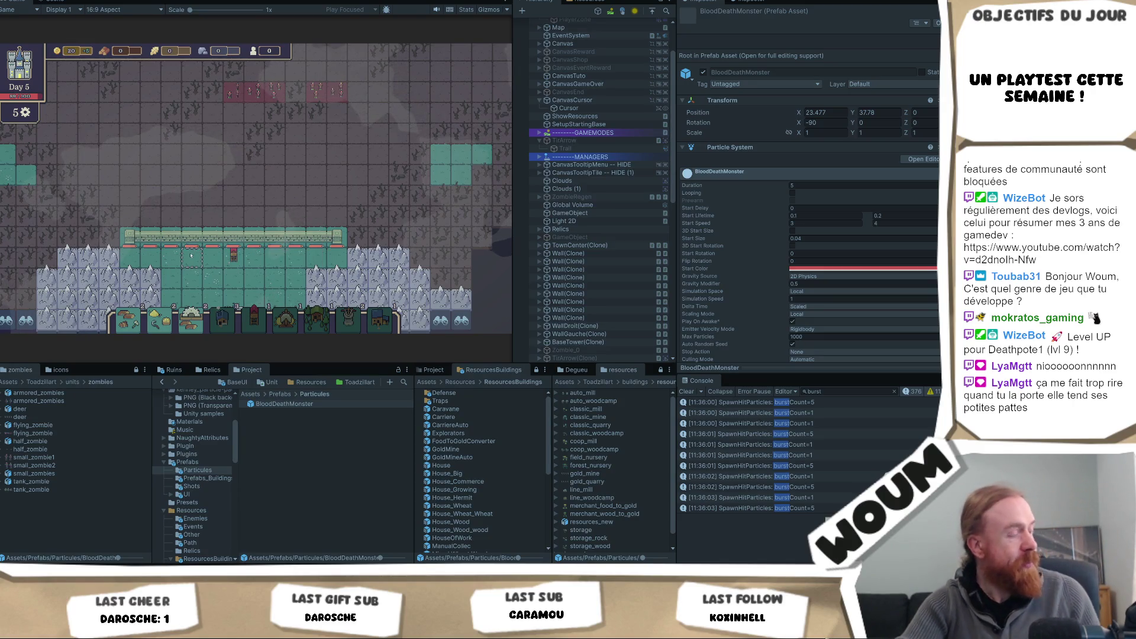
pyautogui.moveTo(170, 243)
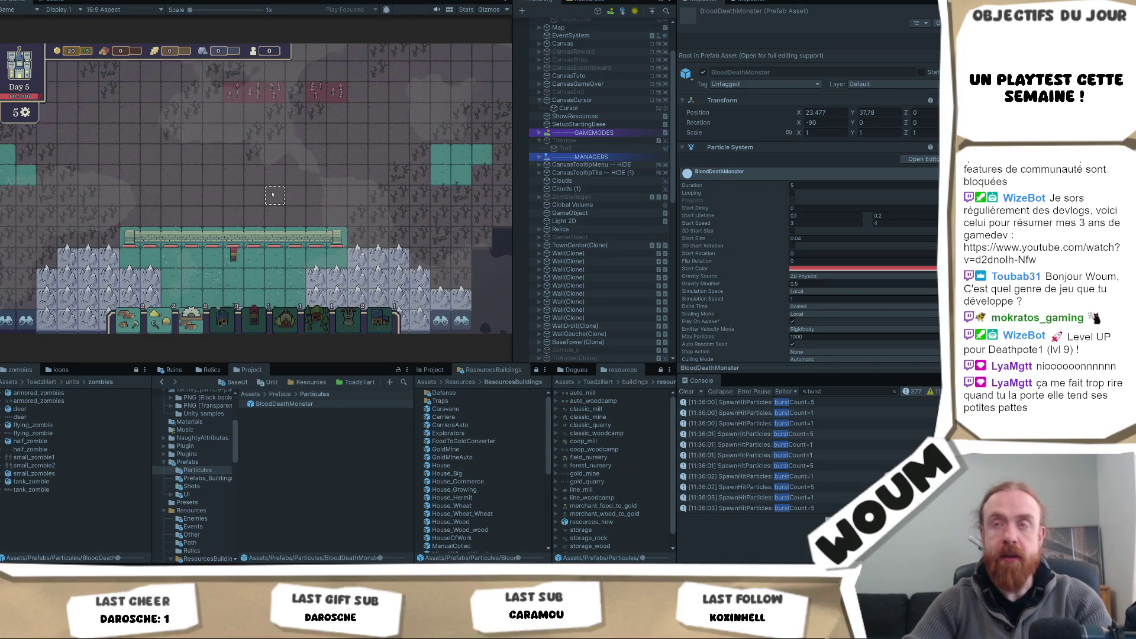
pyautogui.scroll(1, 274, 201)
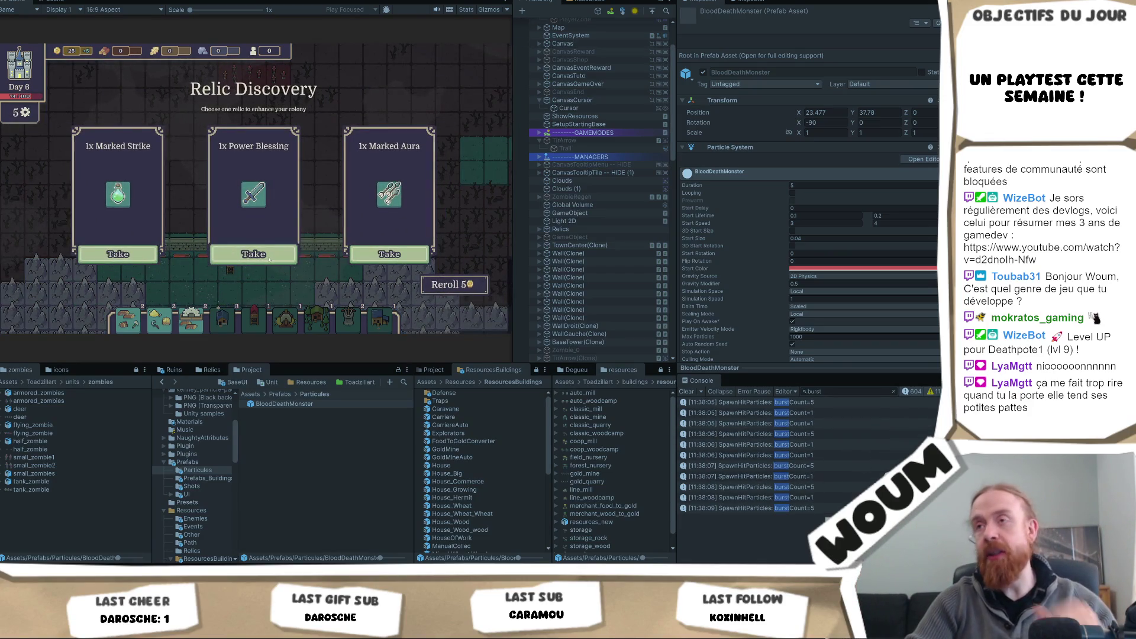
pyautogui.scroll(-5, 826, 253)
pyautogui.scroll(-2, 826, 255)
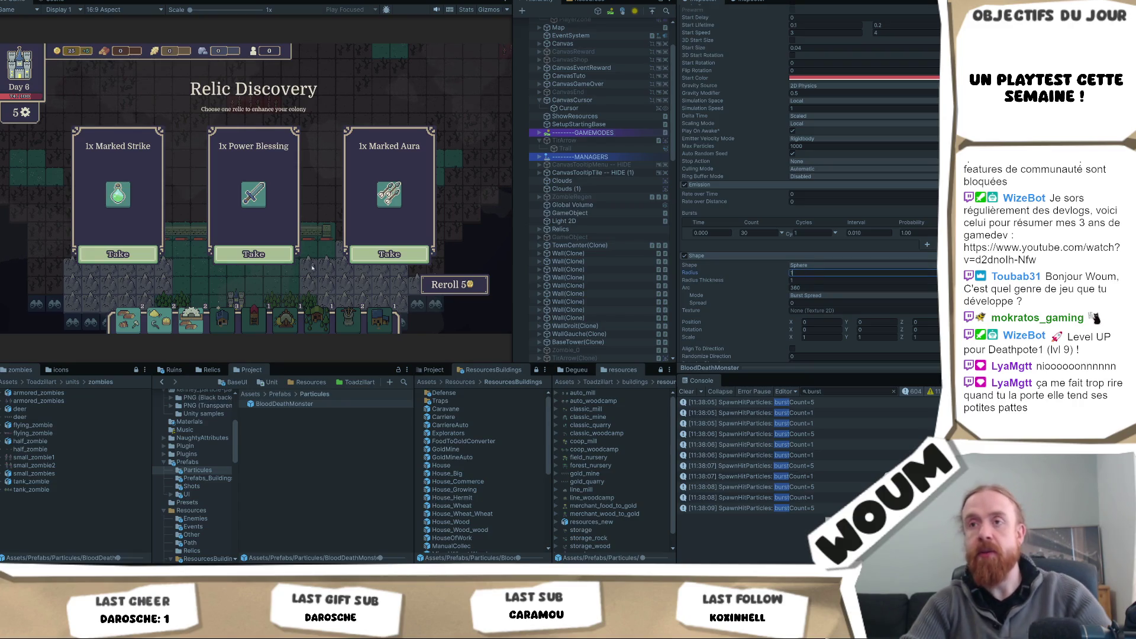
# Step: Take the Power Blessing relic and the middle cards from the next two kit offers
pyautogui.click(284, 254)
pyautogui.click(294, 208)
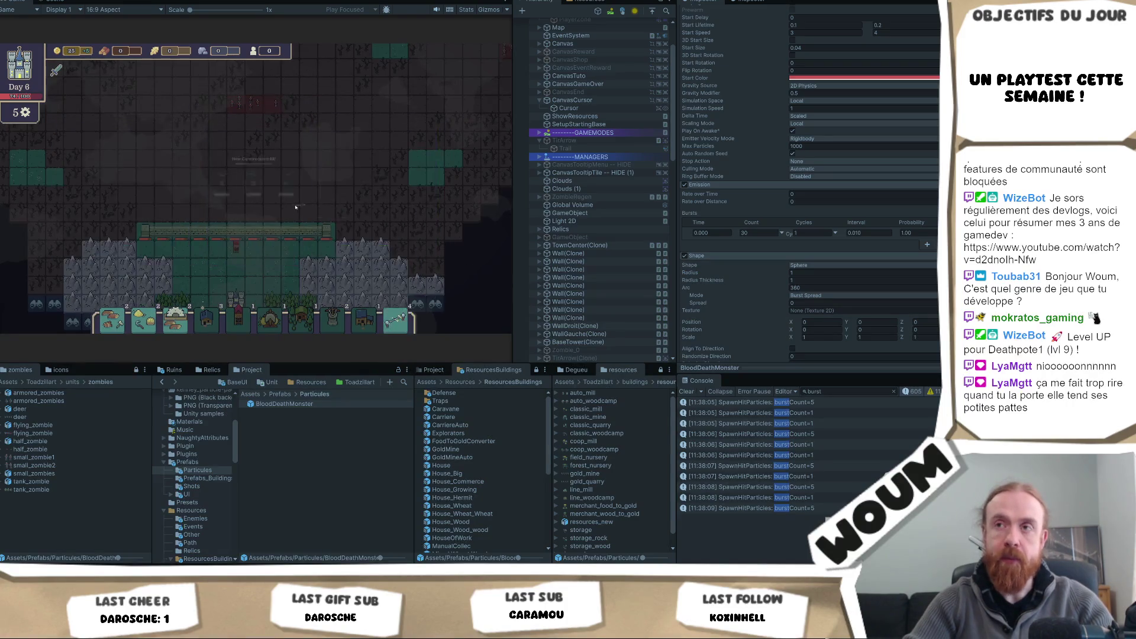
pyautogui.click(327, 161)
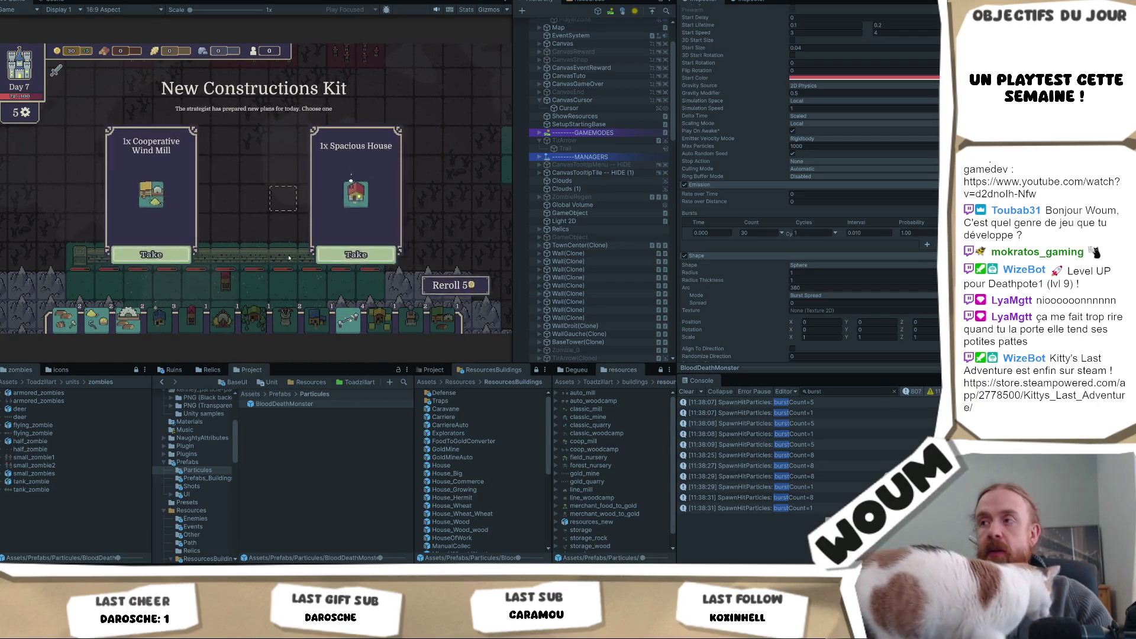
# Step: Set the Shape module Radius to 0.2
pyautogui.click(833, 273)
pyautogui.write('0.05')
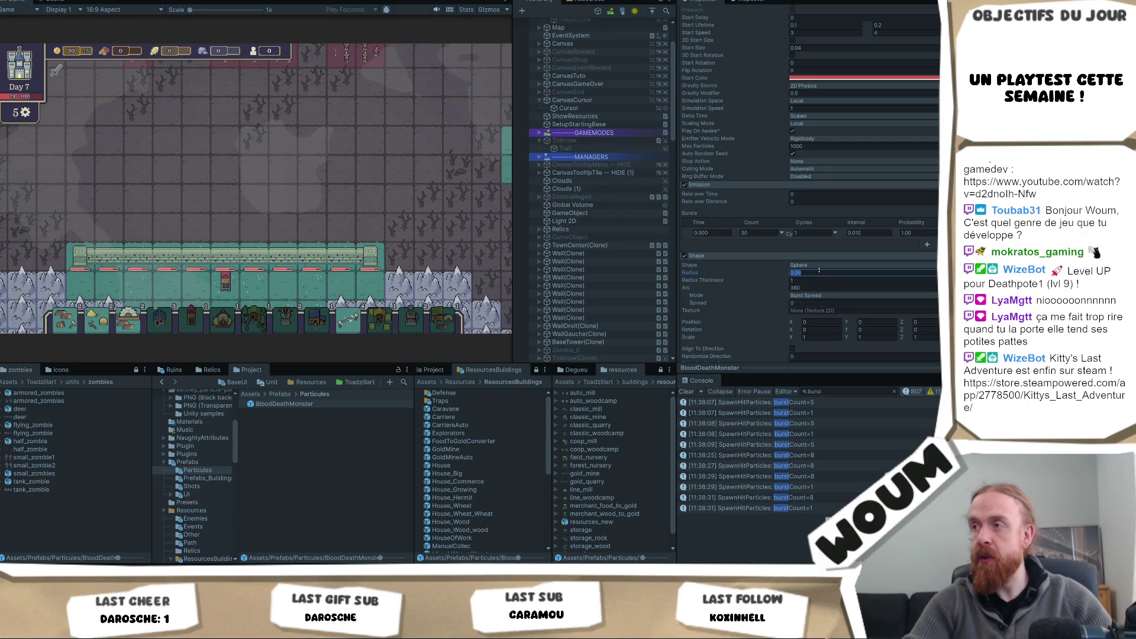
pyautogui.write('.2')
pyautogui.press('Return')
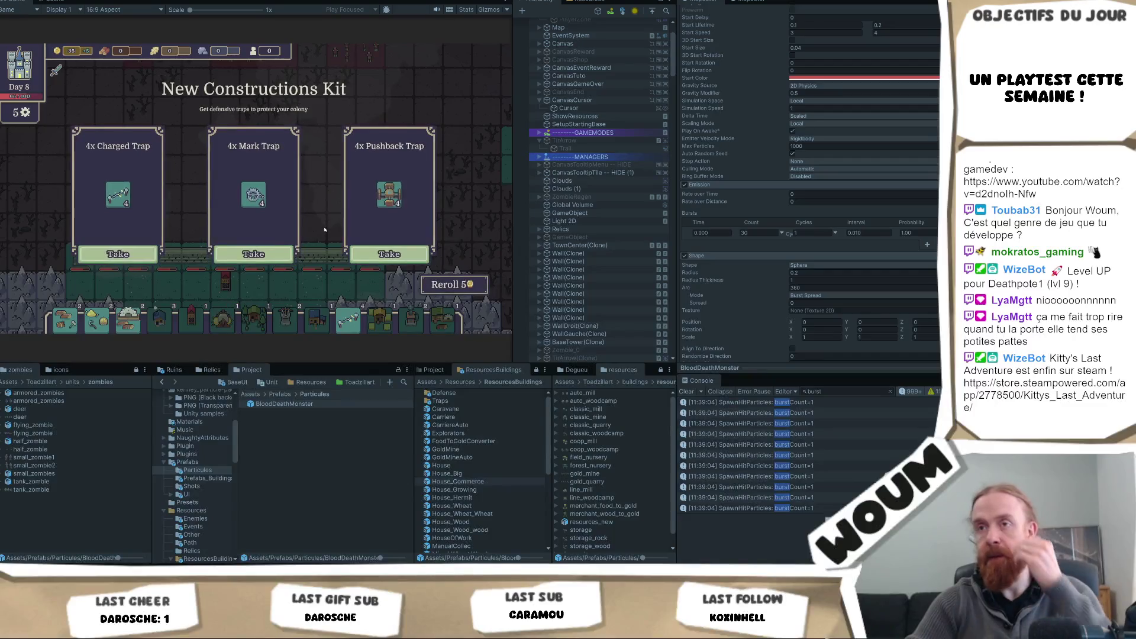
# Step: Take the middle trap card and switch the particles' Gravity Source to 3D Physics
pyautogui.click(240, 259)
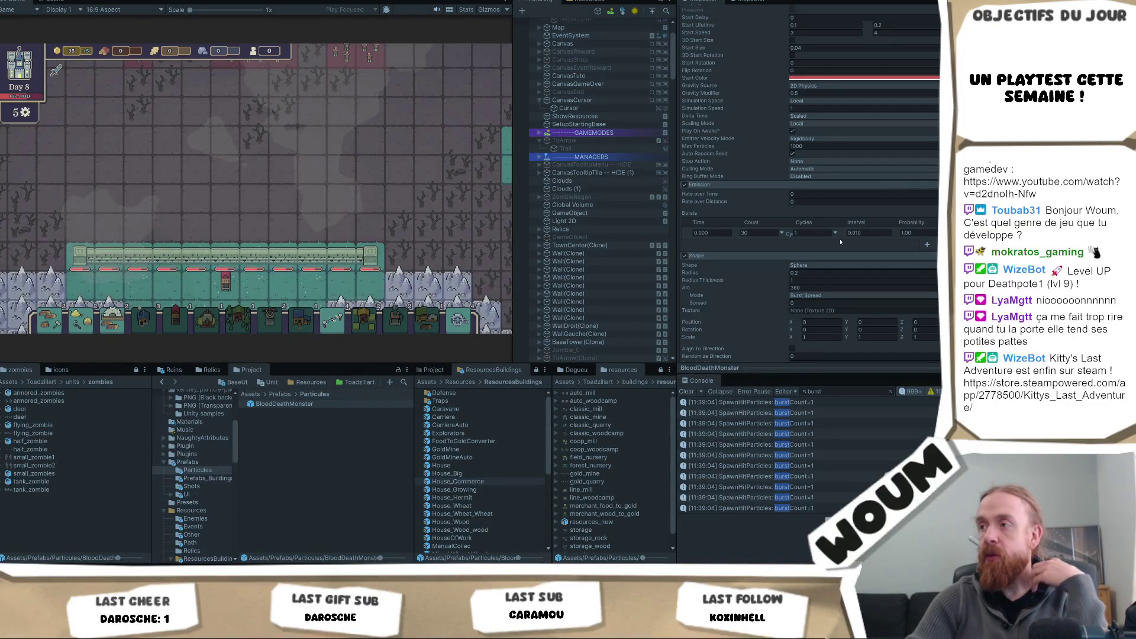
pyautogui.scroll(2, 822, 222)
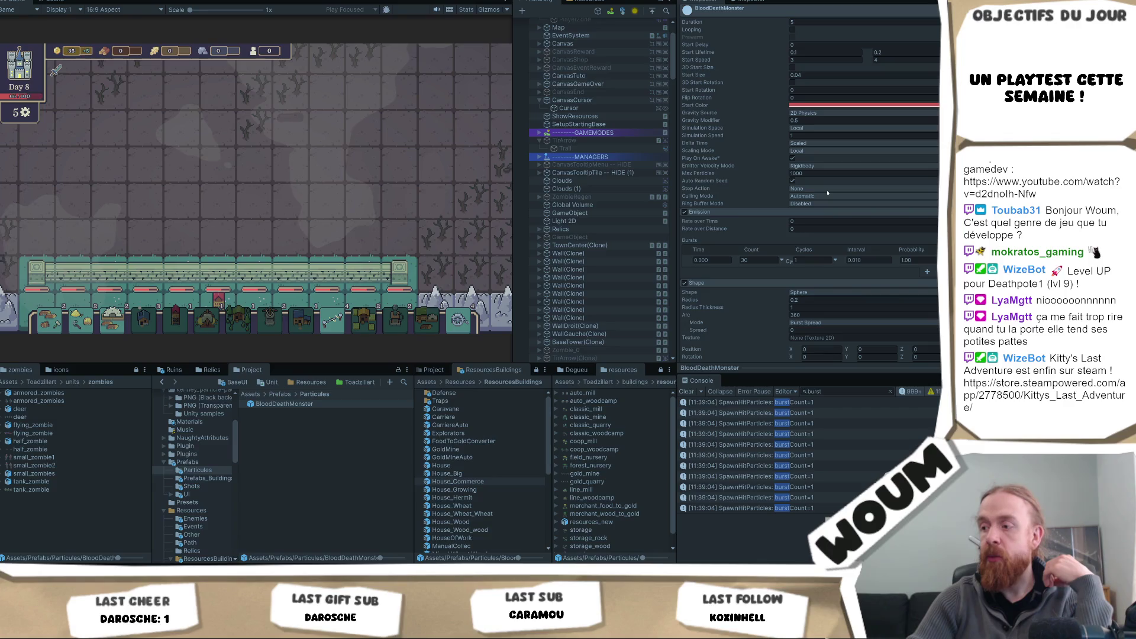
pyautogui.scroll(3, 847, 170)
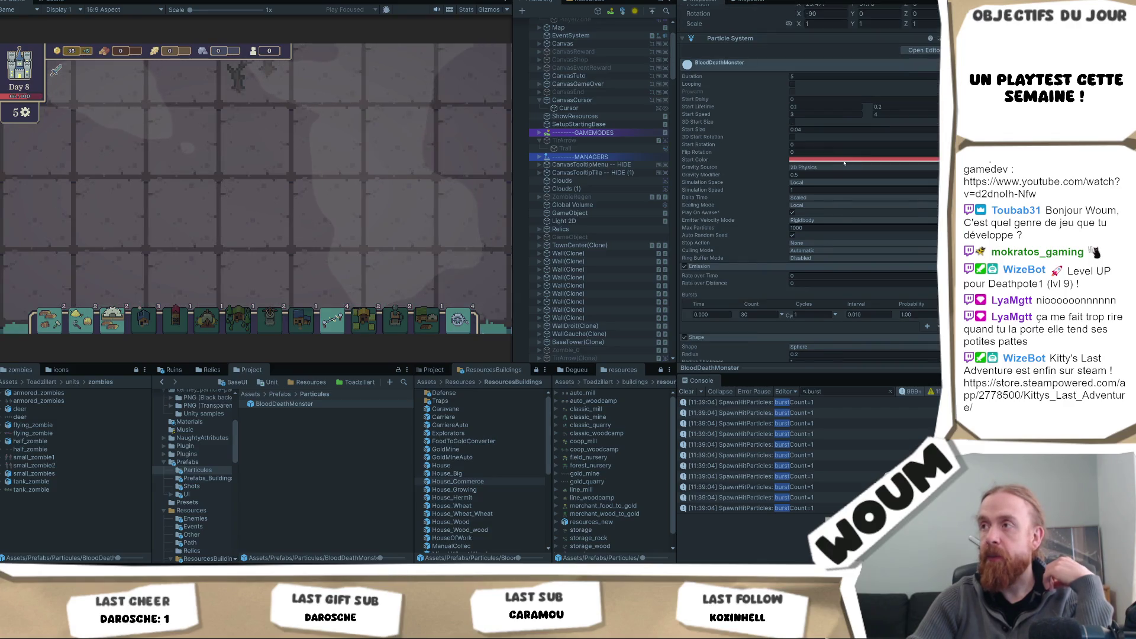
pyautogui.click(816, 173)
pyautogui.click(817, 168)
pyautogui.click(814, 180)
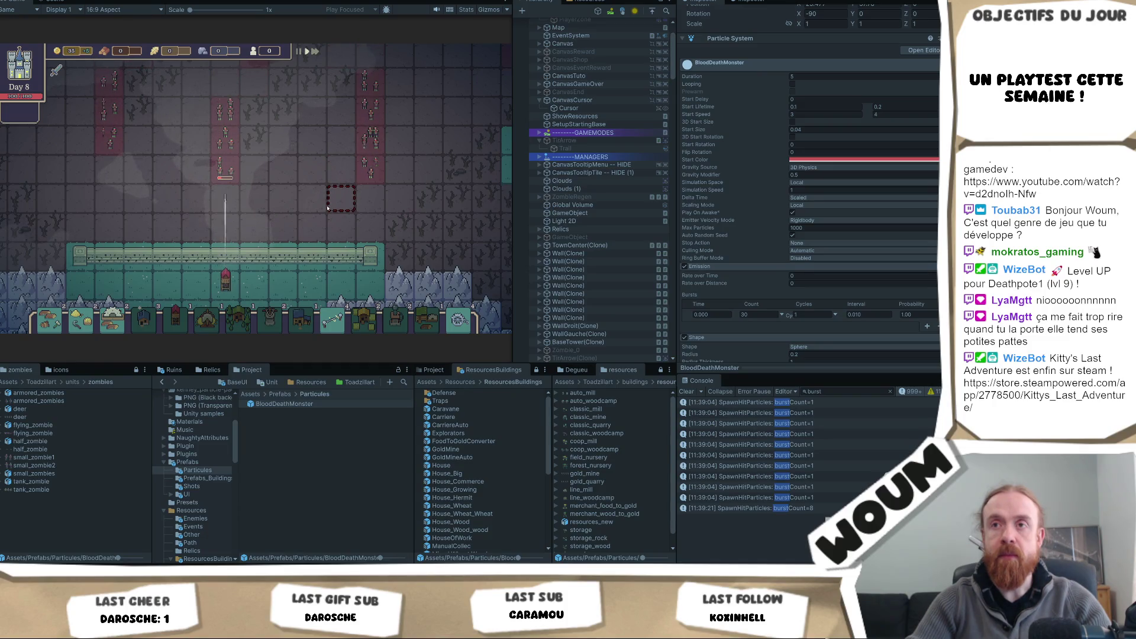
# Step: Zoom the Game view to watch zombies advance on the wall
pyautogui.scroll(1, 327, 208)
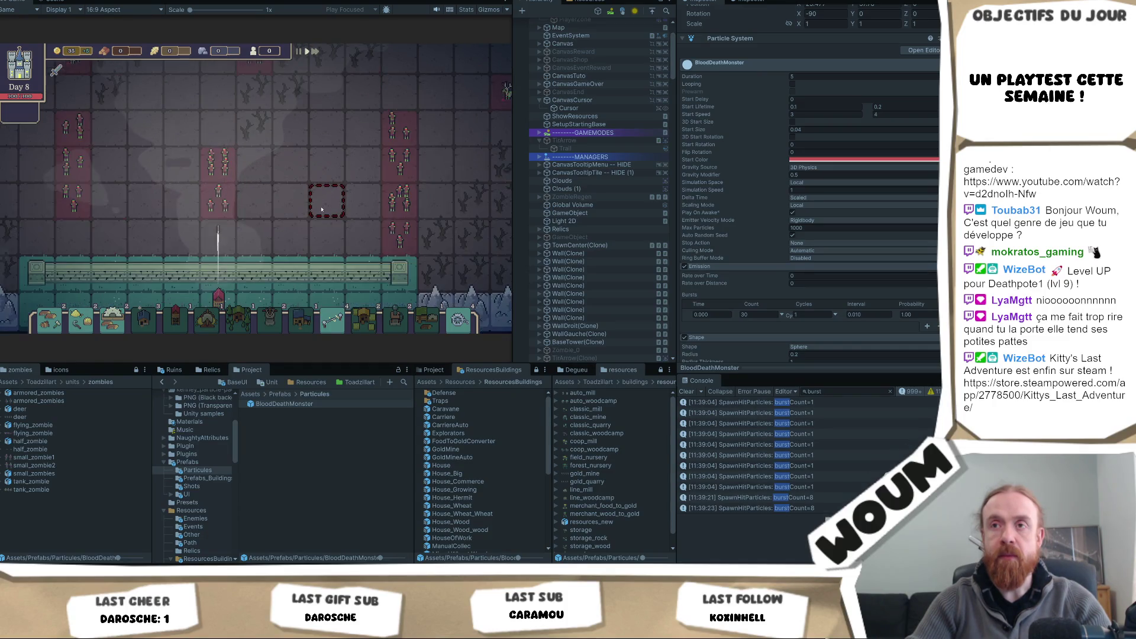
pyautogui.scroll(-1, 322, 209)
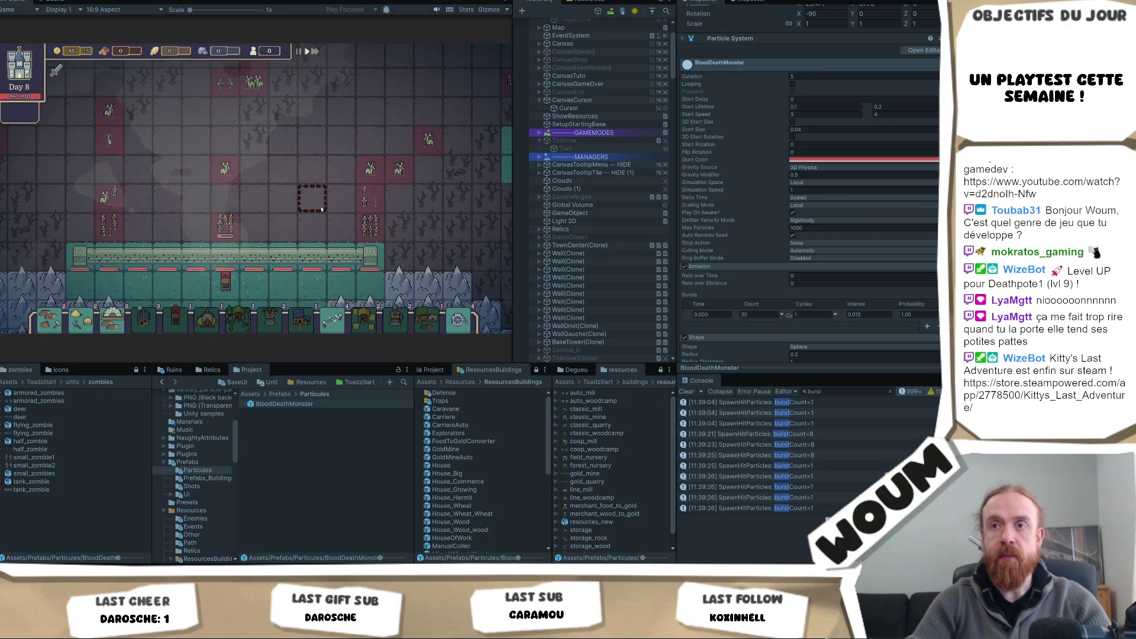
pyautogui.scroll(-2, 280, 212)
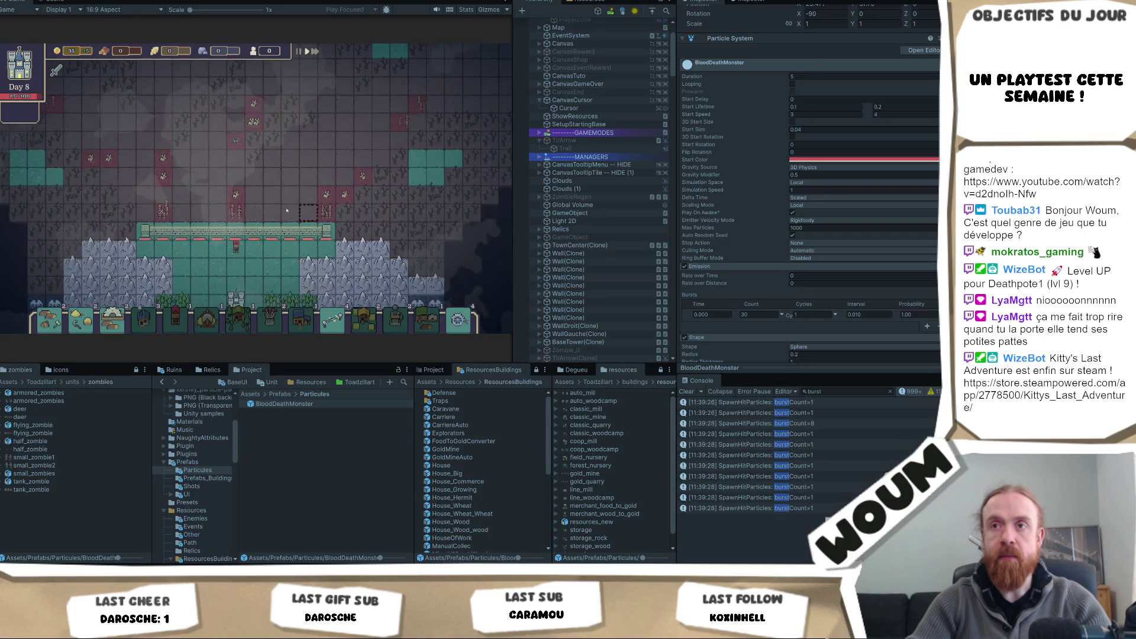
pyautogui.scroll(2, 280, 212)
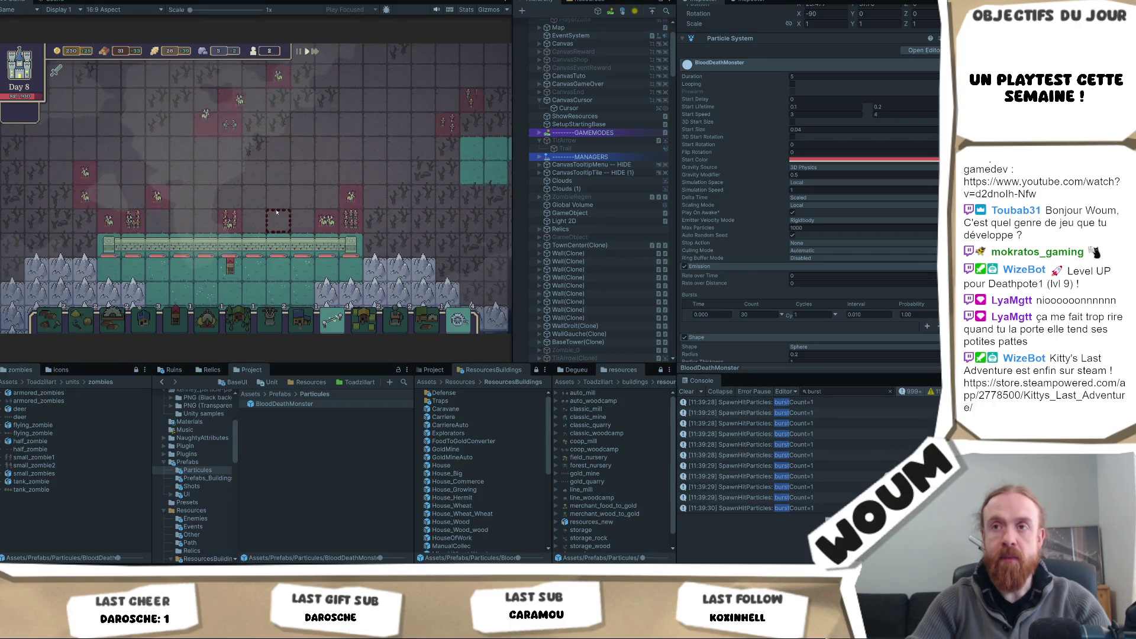
pyautogui.scroll(-1, 281, 208)
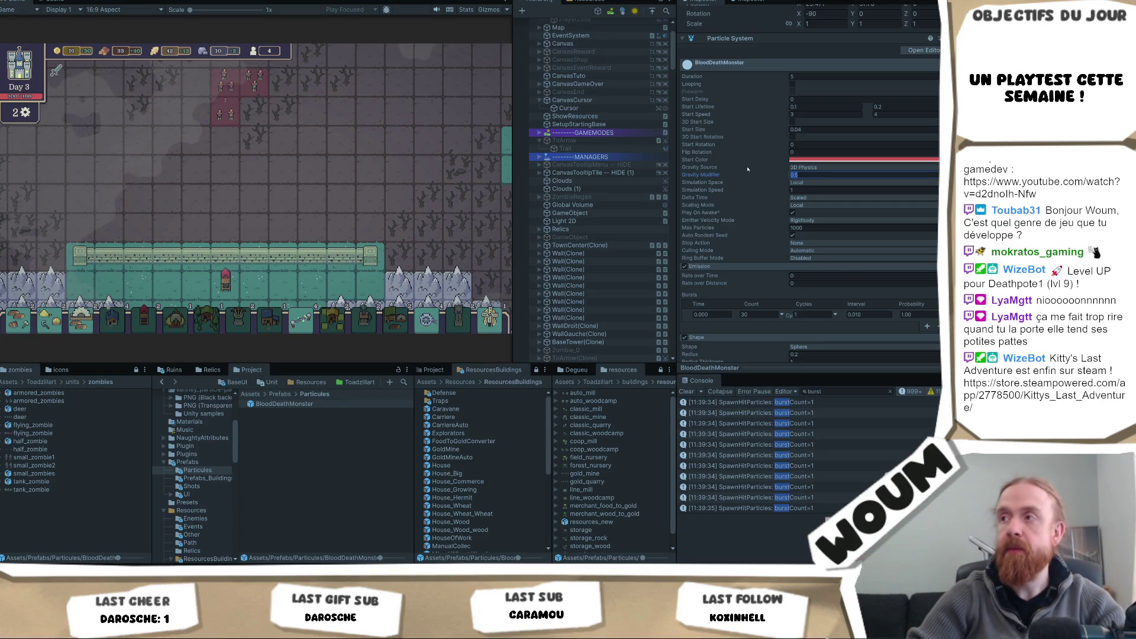
# Step: Set Gravity Modifier to 1 and Start Lifetime to a 0.2–0.3 range
pyautogui.write('1')
pyautogui.click(833, 107)
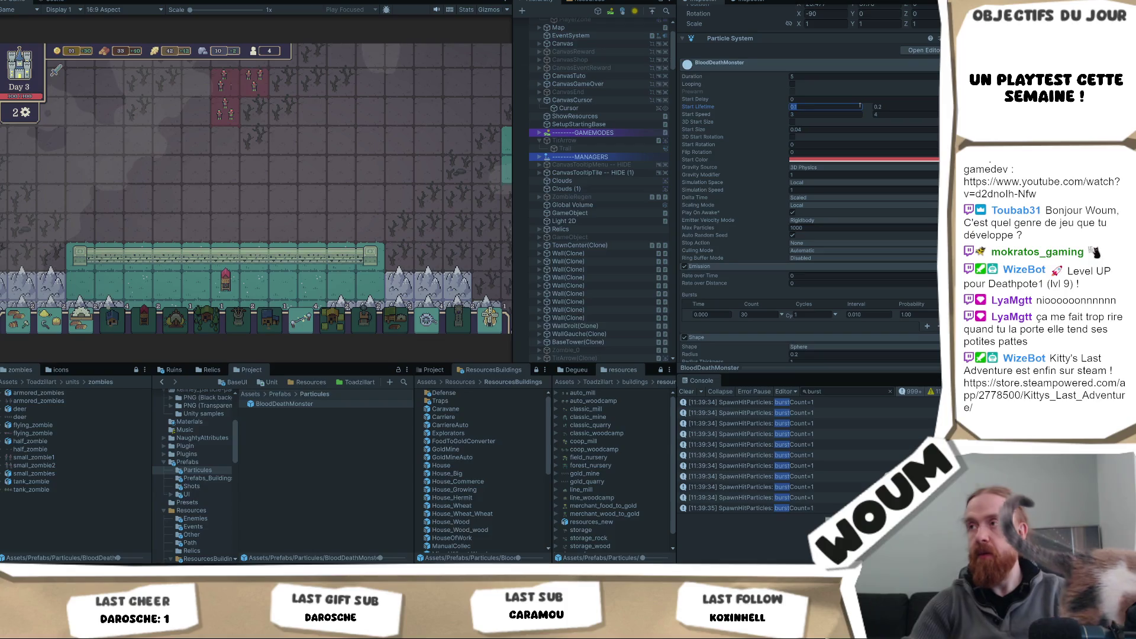
pyautogui.write('0.2')
pyautogui.press('Tab')
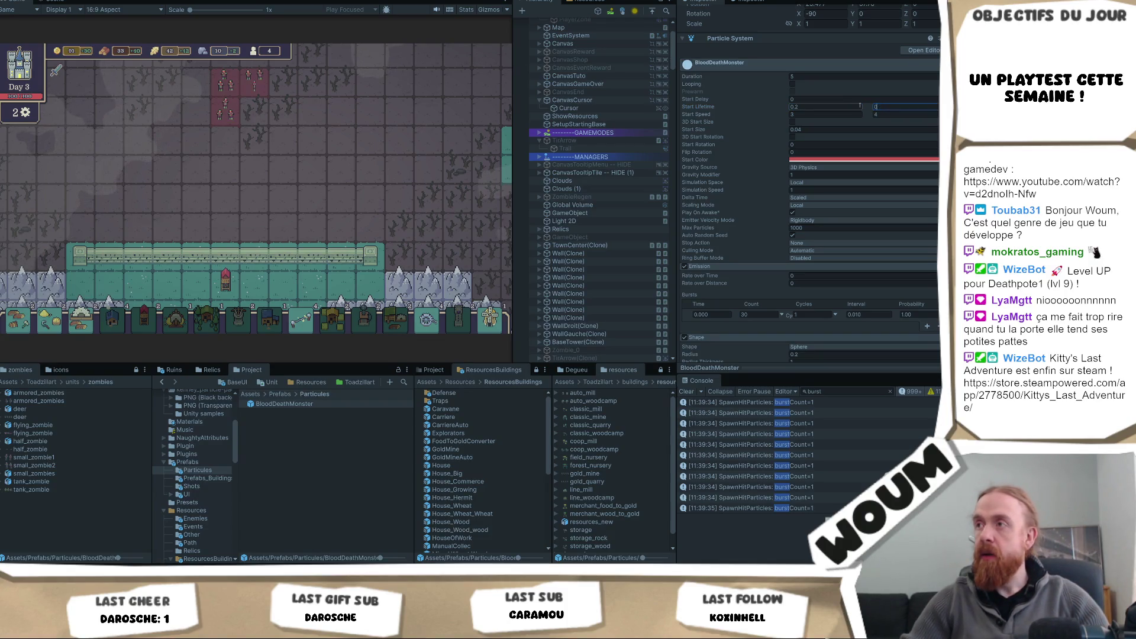
pyautogui.write('.3')
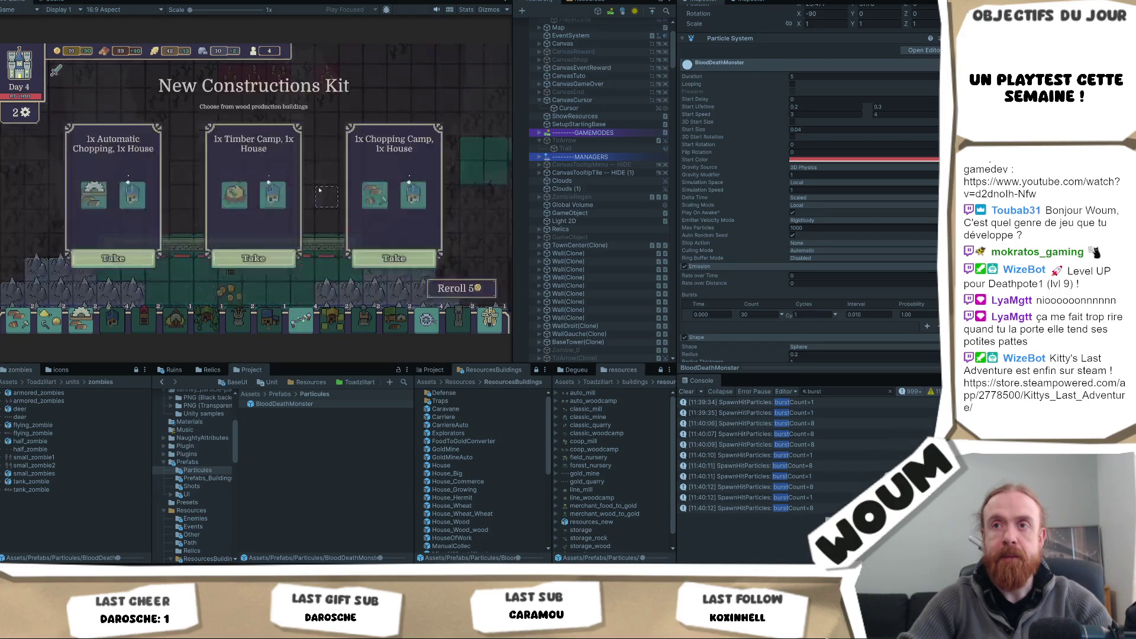
# Step: Take the Timber Camp construction kit and the Caravan card
pyautogui.click(246, 251)
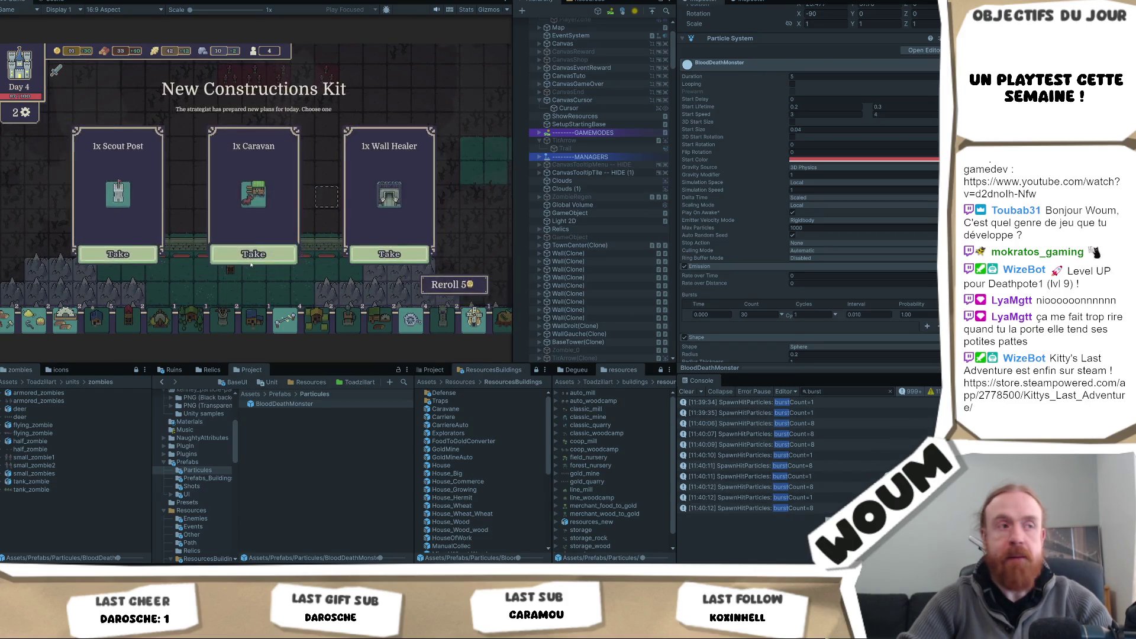
pyautogui.click(251, 263)
pyautogui.scroll(-1, 841, 305)
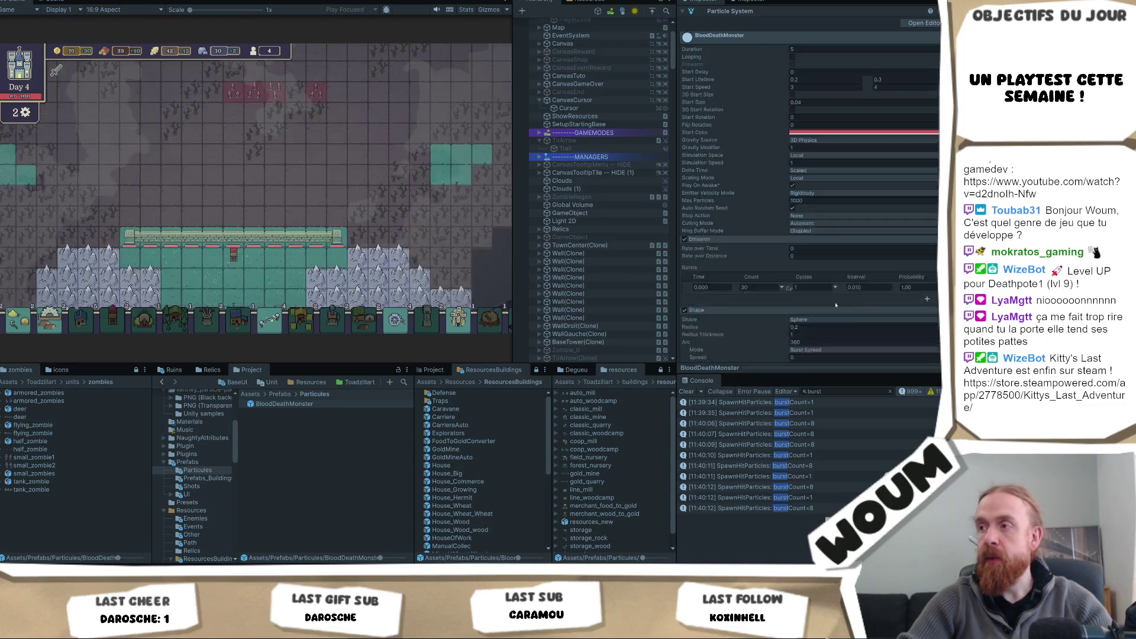
pyautogui.scroll(-2, 815, 319)
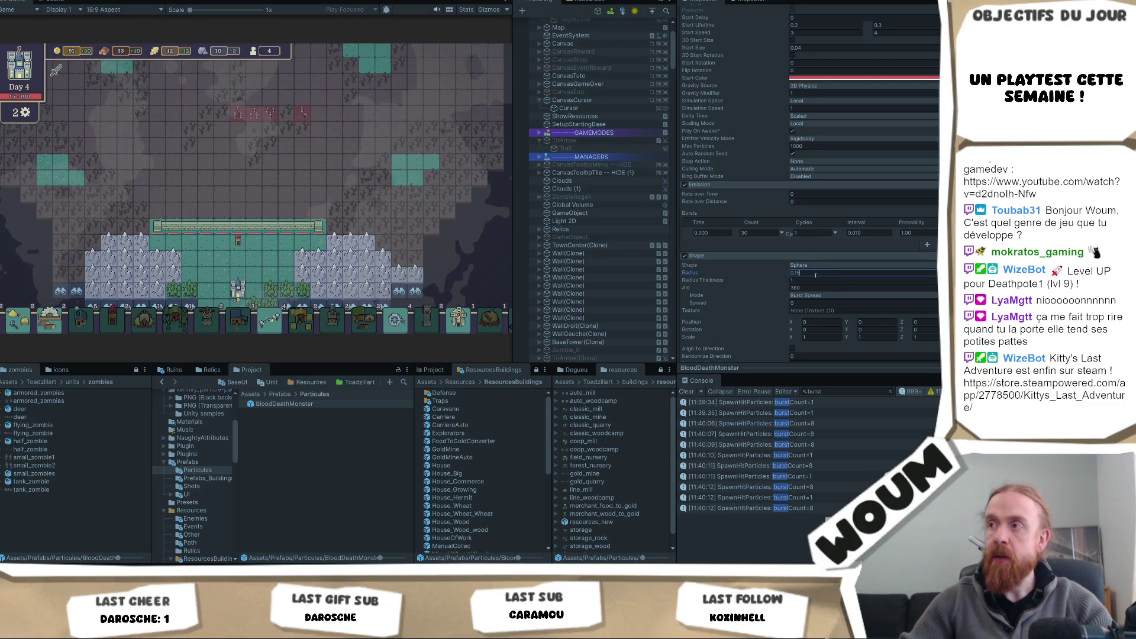
pyautogui.scroll(2, 868, 142)
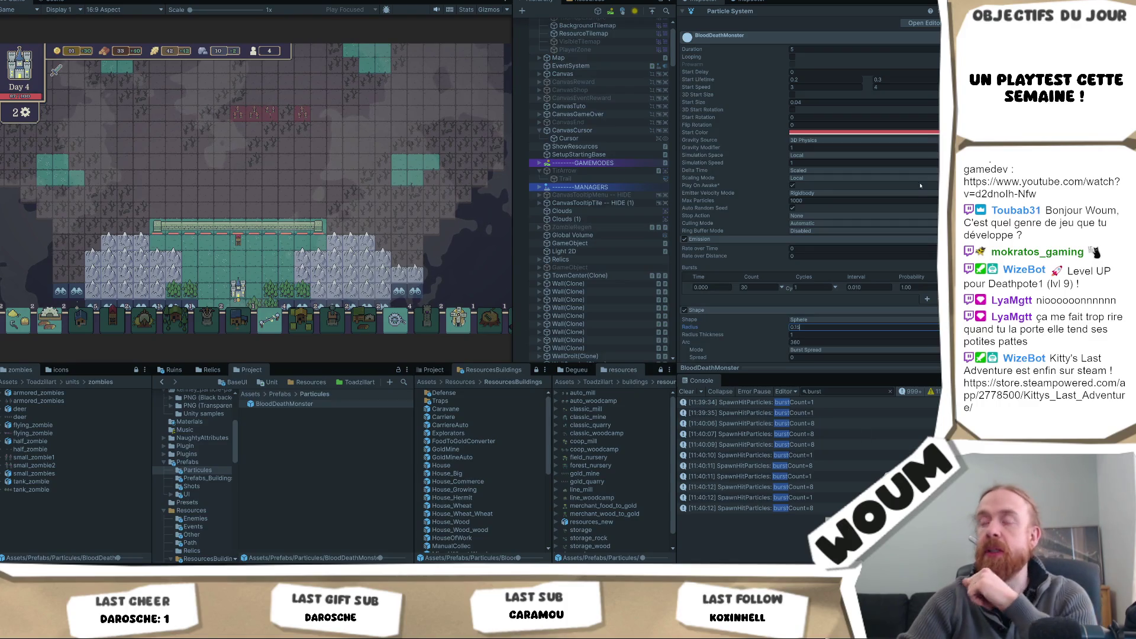
# Step: Expand the Size over Lifetime module in the Particle System inspector
pyautogui.scroll(-5, 901, 201)
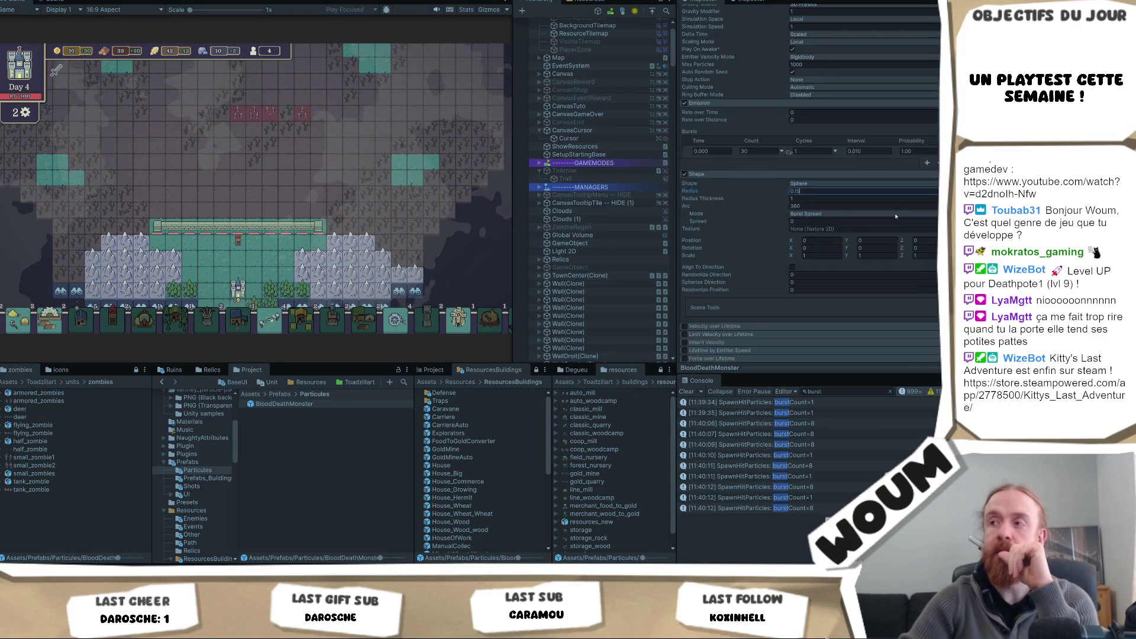
pyautogui.scroll(-2, 804, 266)
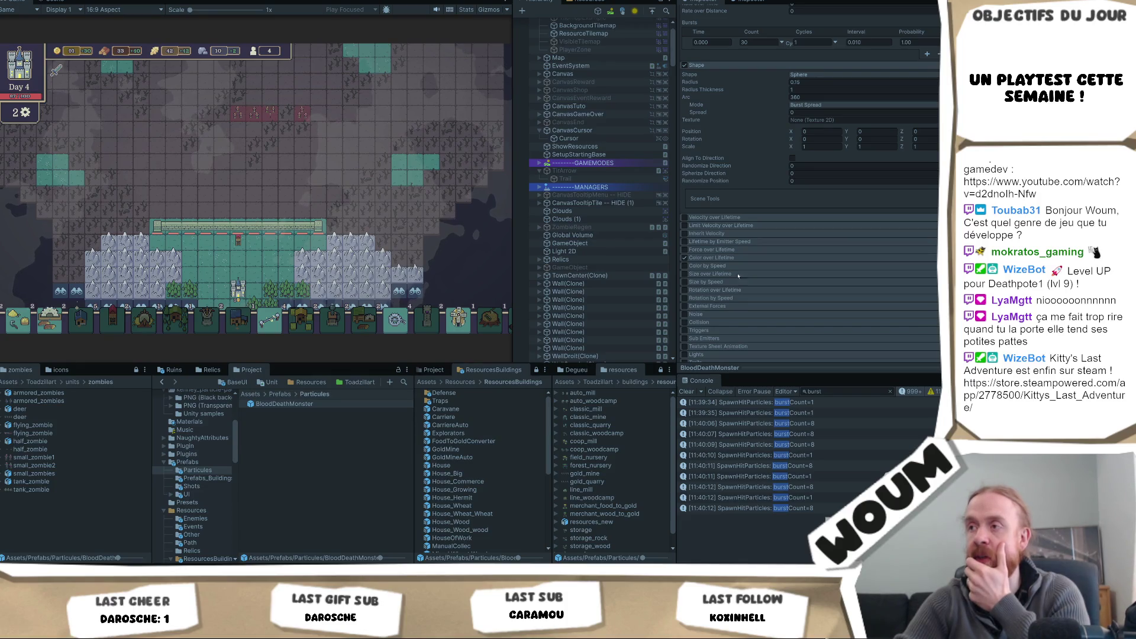
pyautogui.click(718, 276)
# Step: Enable Size over Lifetime on the particles and toggle Separate Axes on, then back off
pyautogui.click(684, 274)
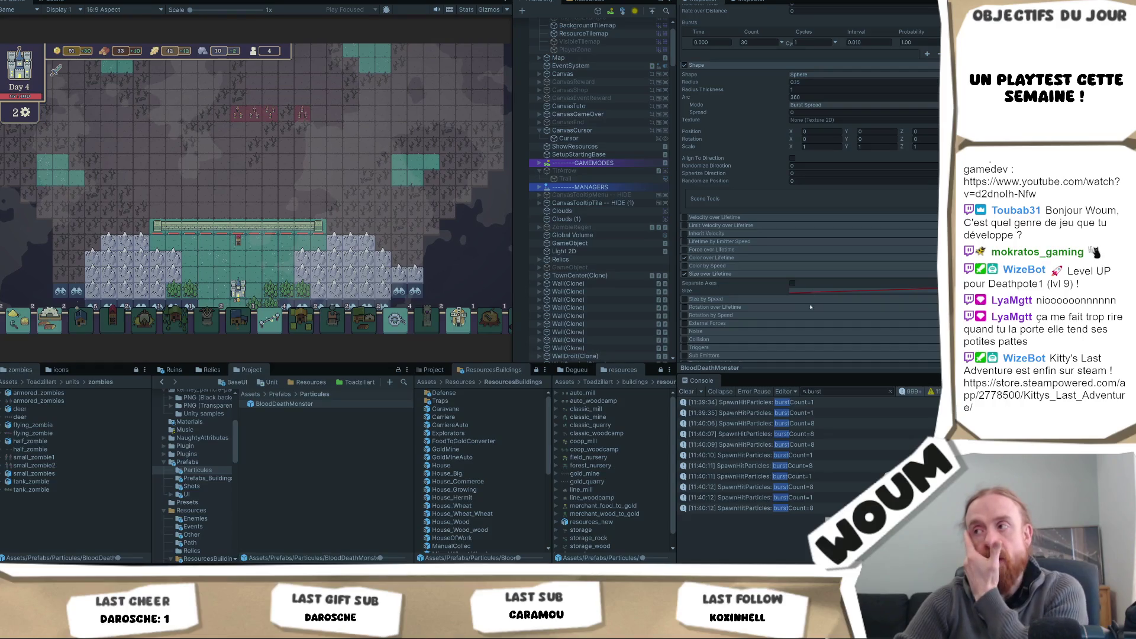
pyautogui.click(937, 290)
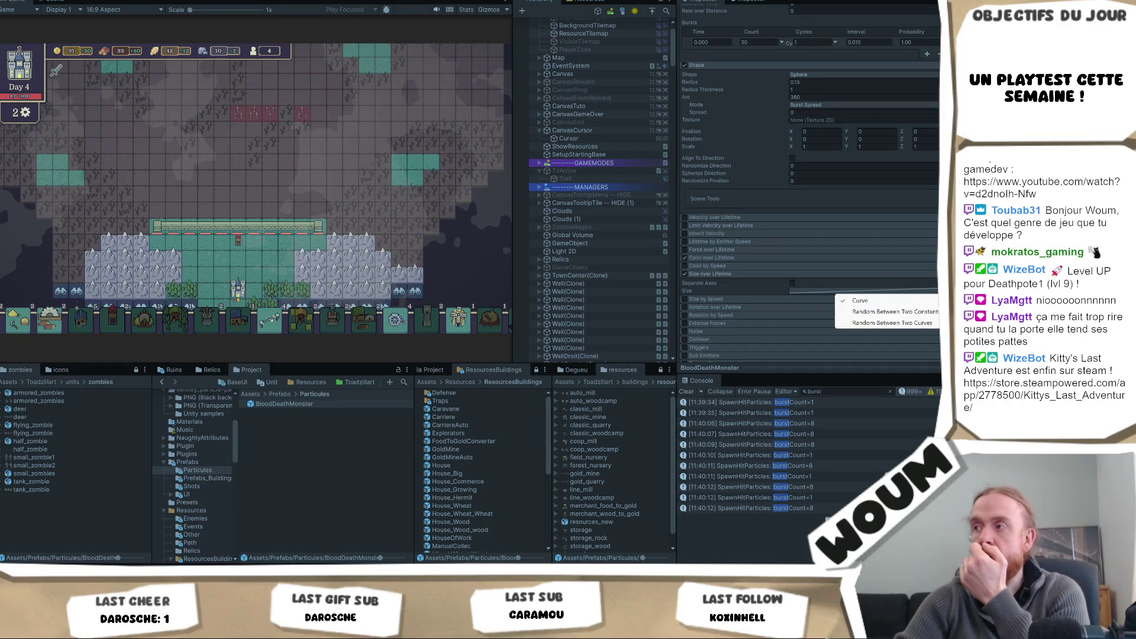
pyautogui.click(859, 301)
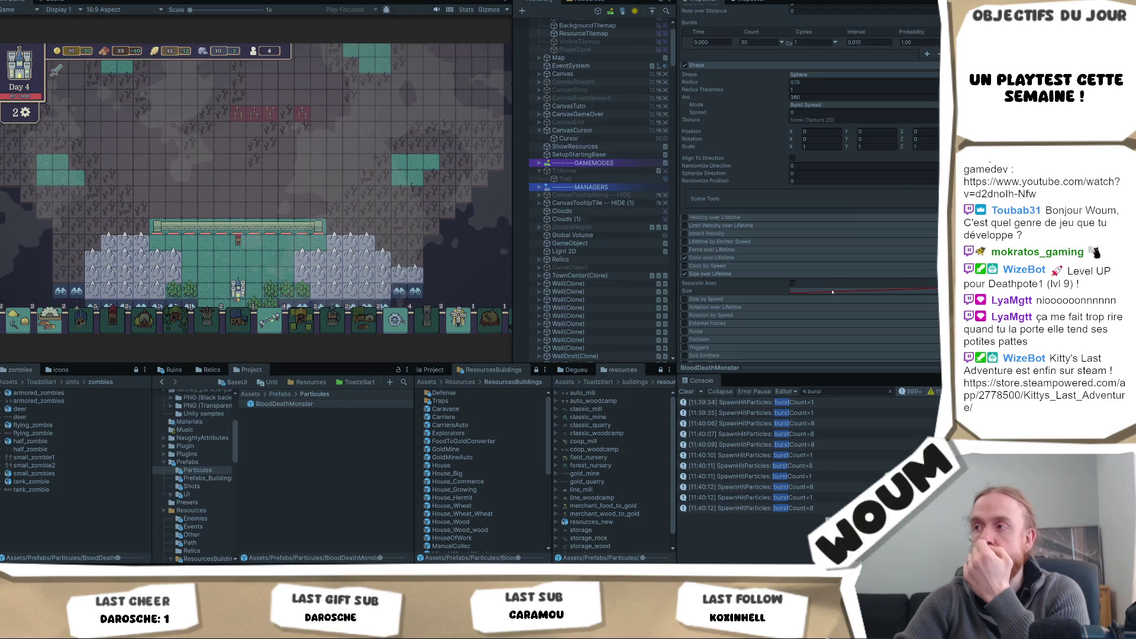
pyautogui.rightClick(832, 292)
pyautogui.click(856, 295)
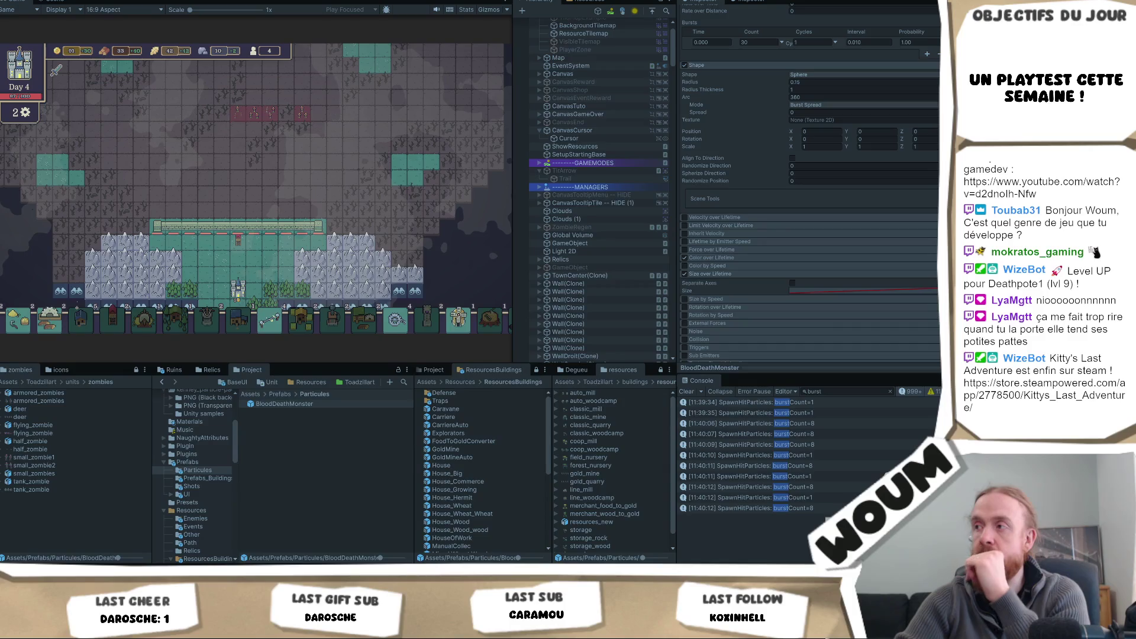
pyautogui.click(937, 290)
pyautogui.click(793, 283)
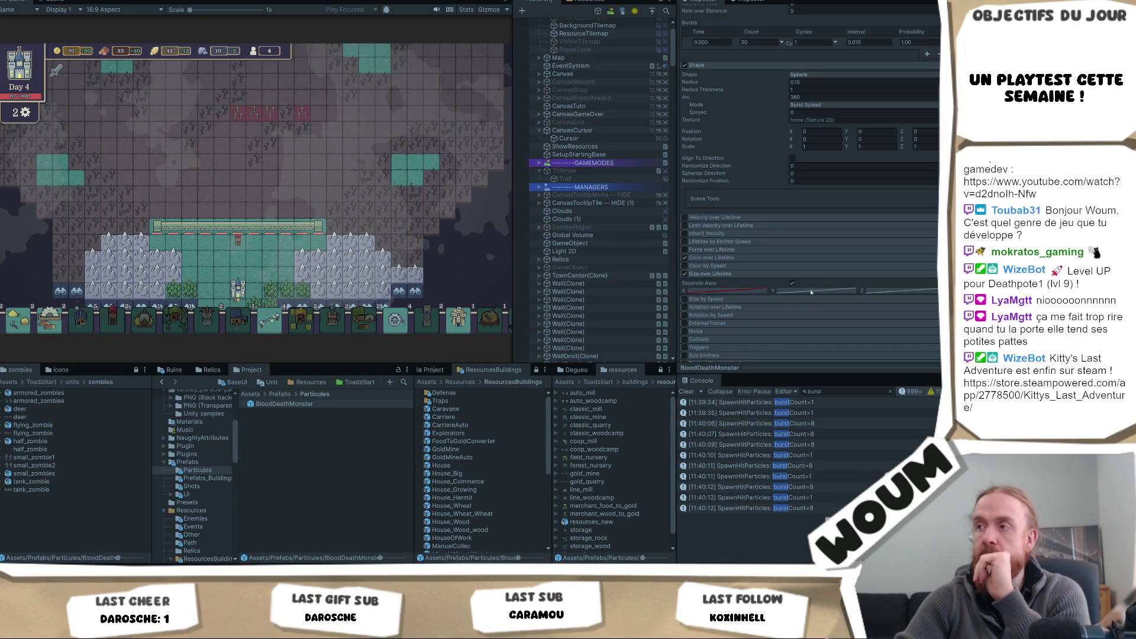
pyautogui.click(792, 283)
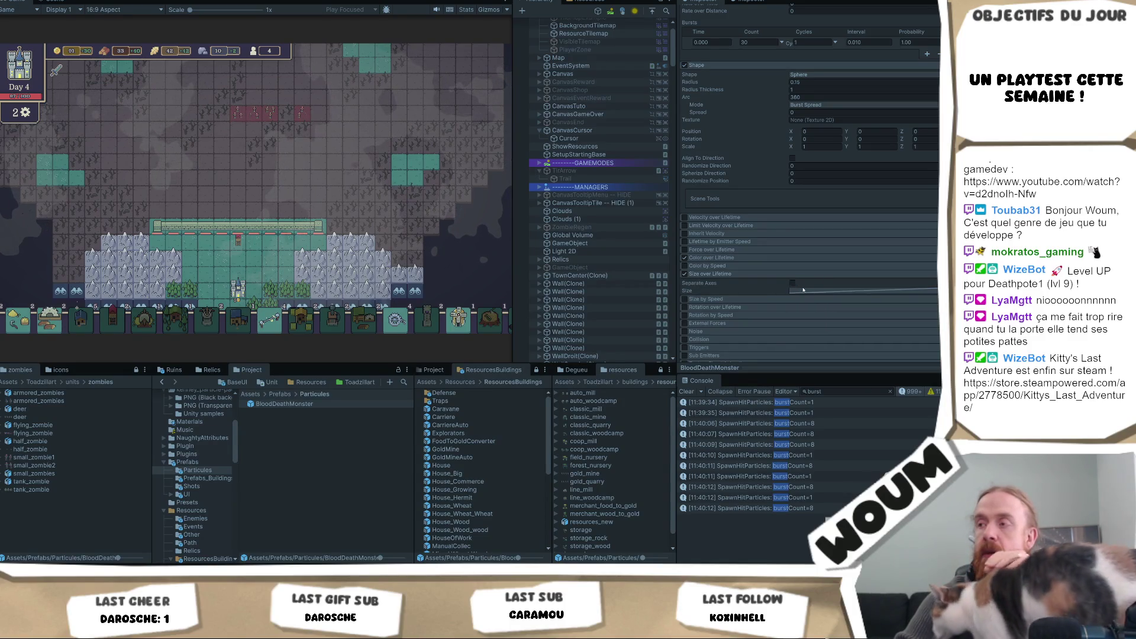
# Step: Check the size curve's copy/paste menu and recombine split X/Y/Z size into one curve
pyautogui.scroll(-4, 830, 202)
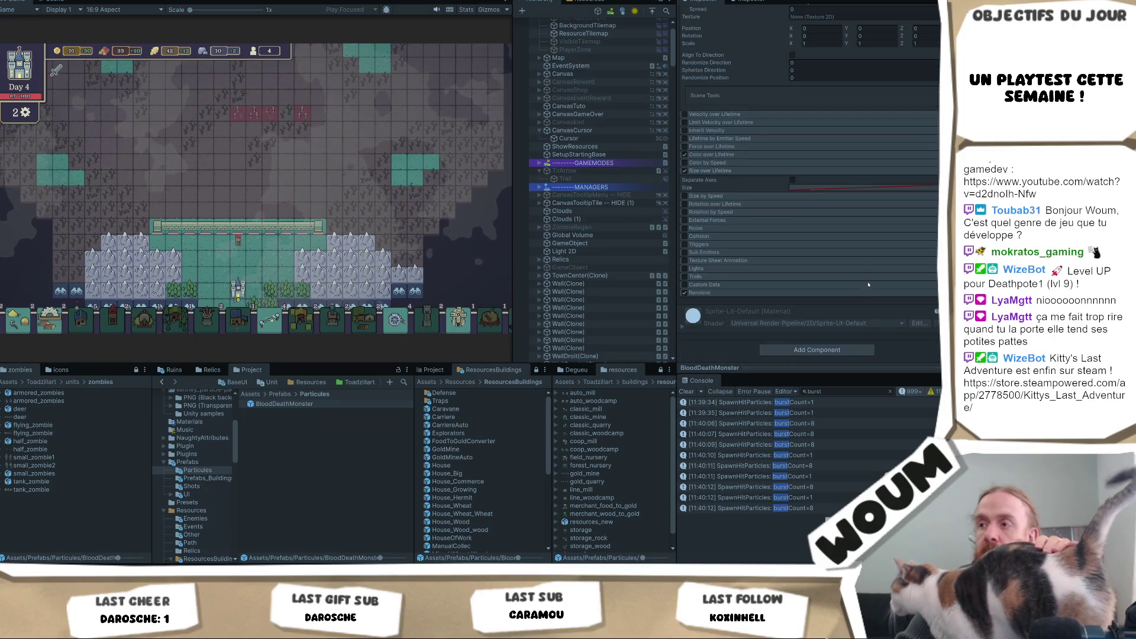
pyautogui.rightClick(829, 188)
pyautogui.rightClick(791, 191)
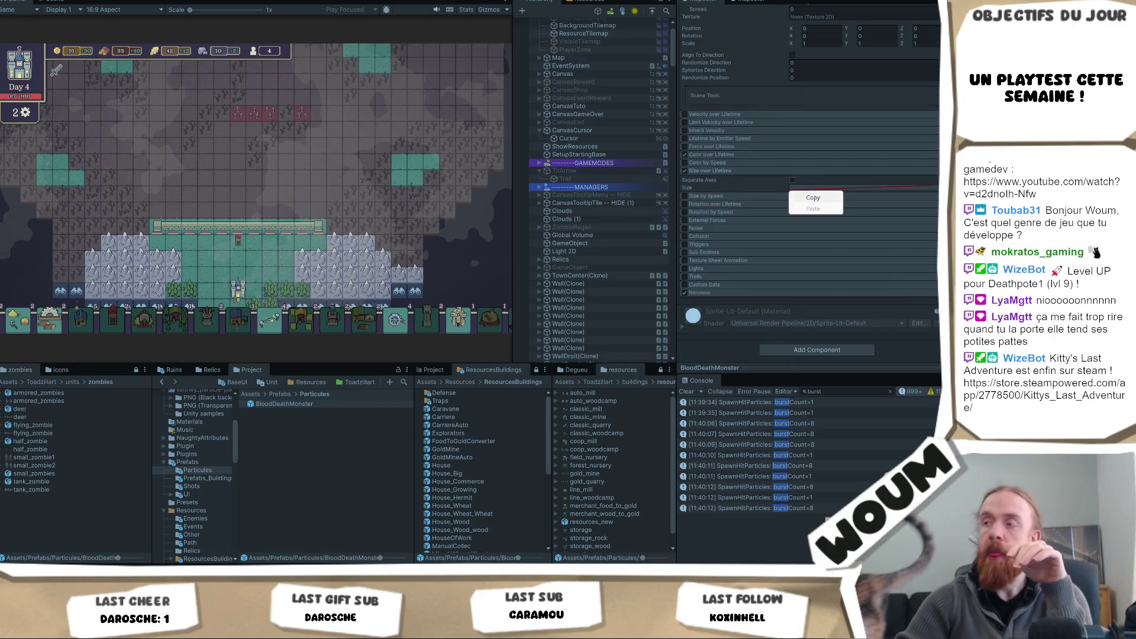
pyautogui.click(840, 188)
pyautogui.rightClick(791, 191)
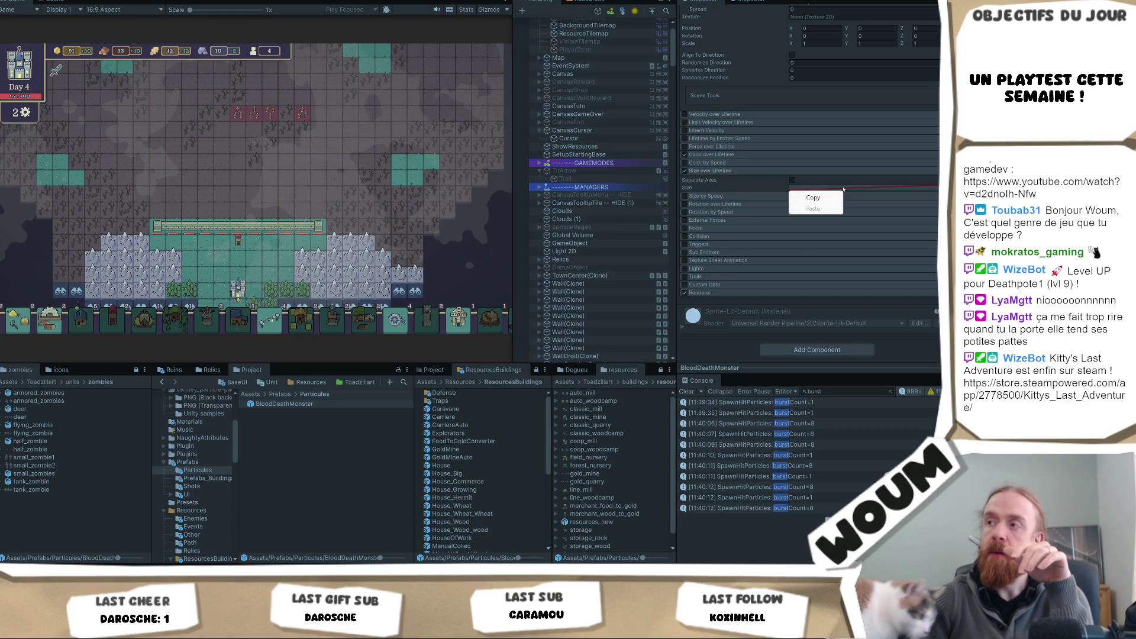
pyautogui.click(841, 190)
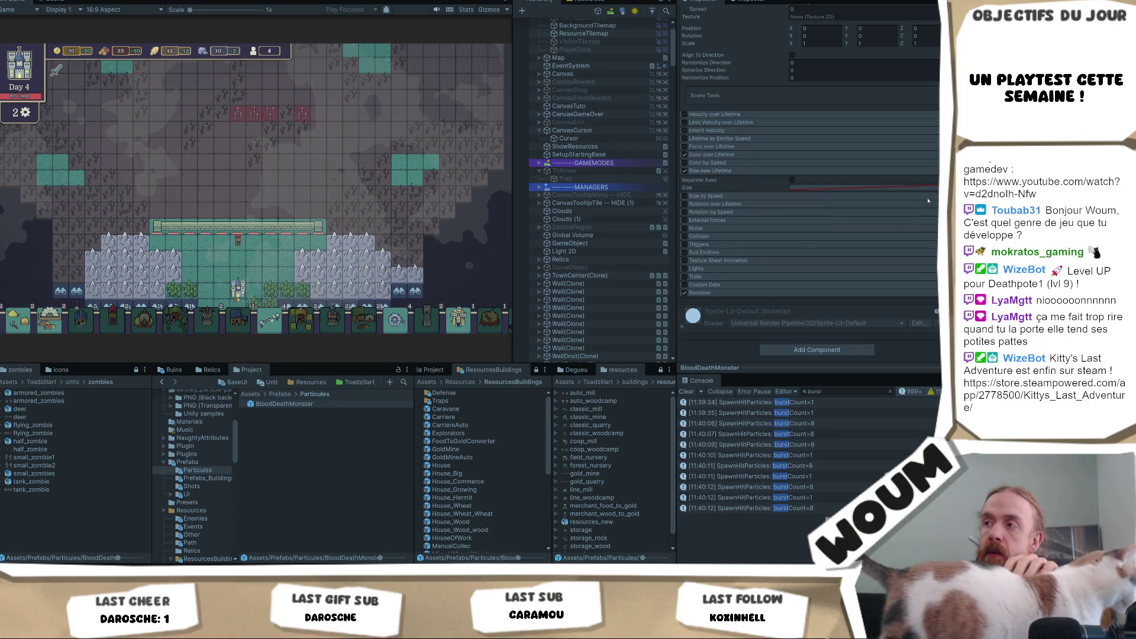
pyautogui.click(791, 180)
pyautogui.click(790, 180)
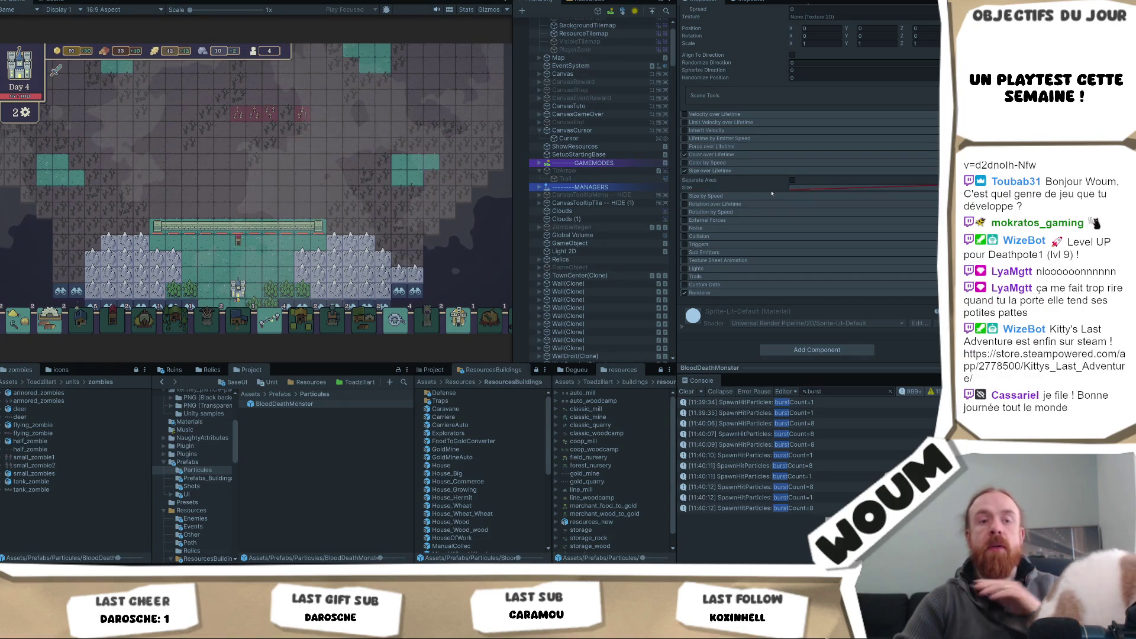
# Step: Set the Size mode dropdown to Curve, keeping a single size curve
pyautogui.click(930, 191)
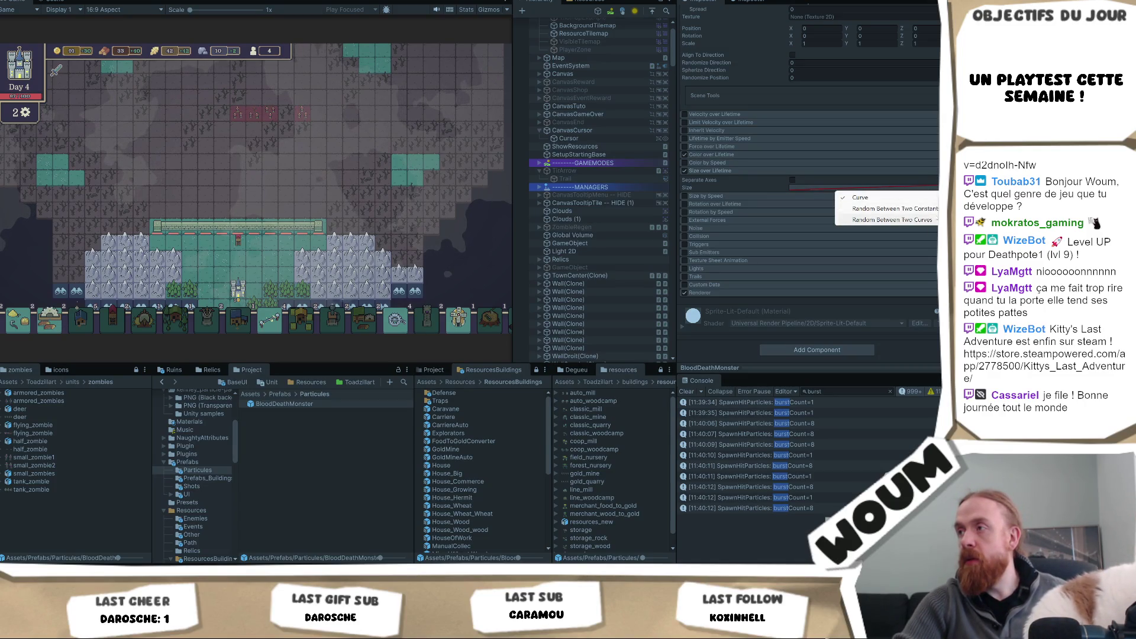
pyautogui.click(892, 220)
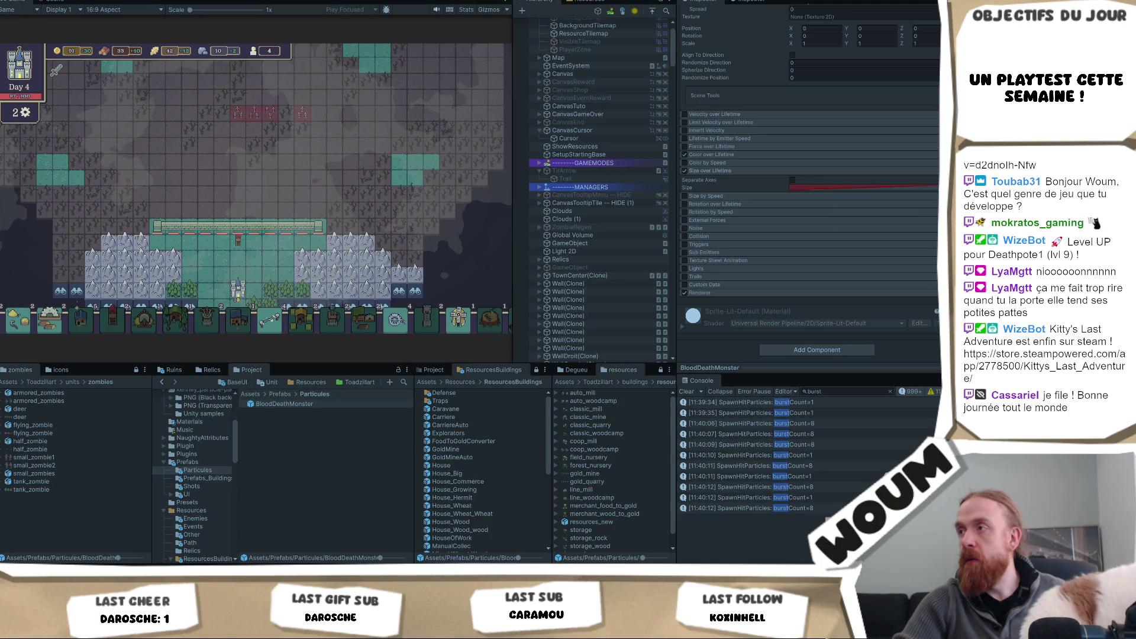
pyautogui.click(930, 191)
pyautogui.click(931, 197)
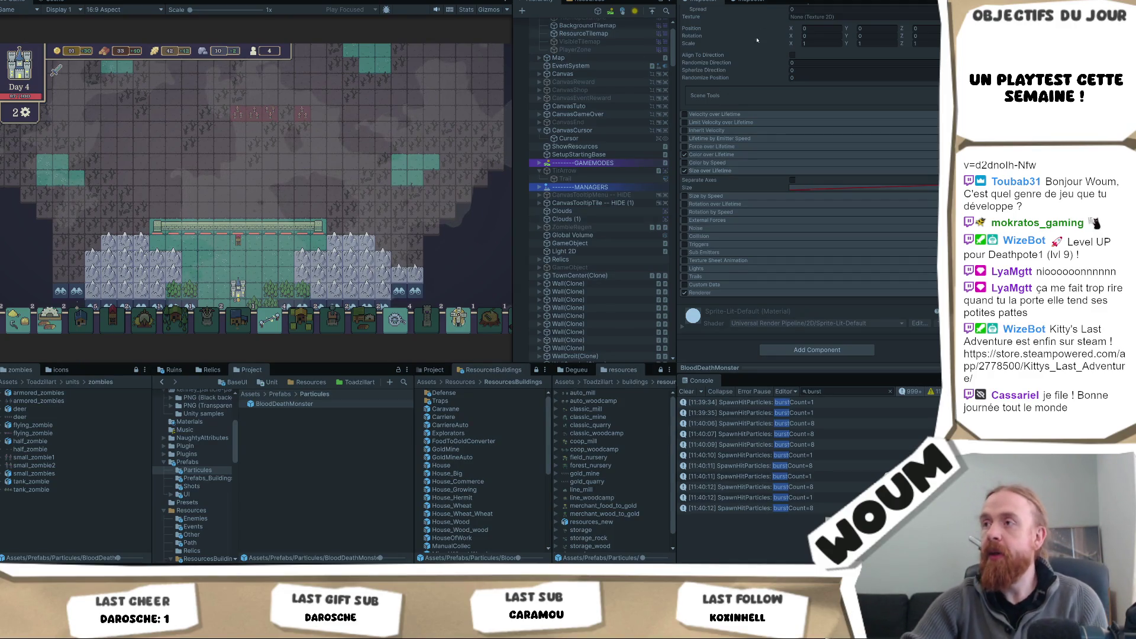
pyautogui.rightClick(806, 188)
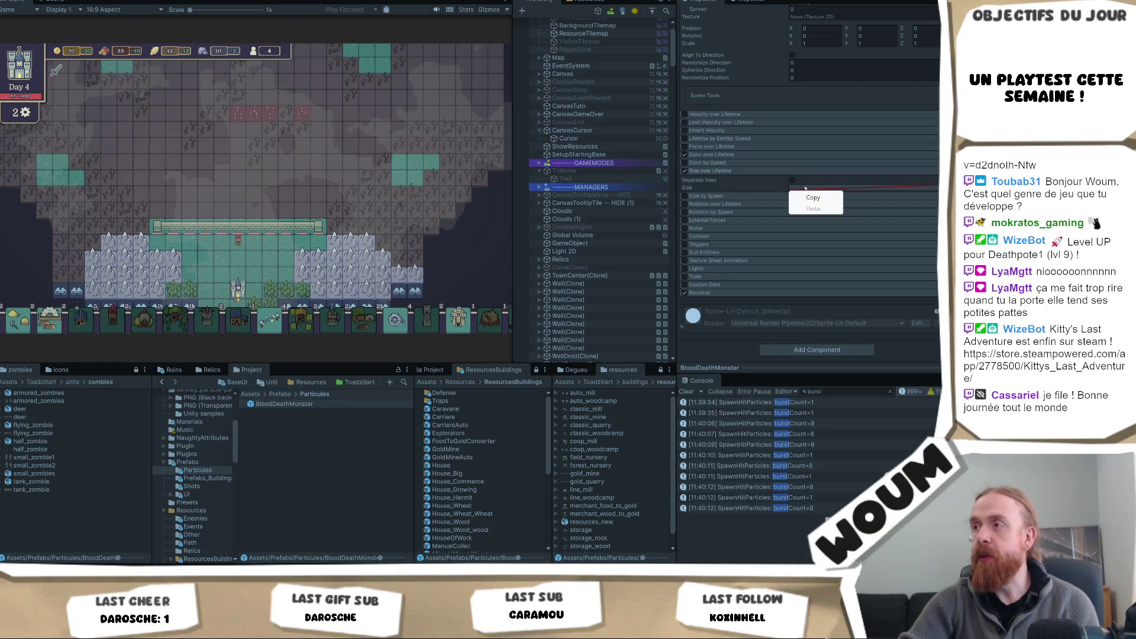
pyautogui.click(785, 101)
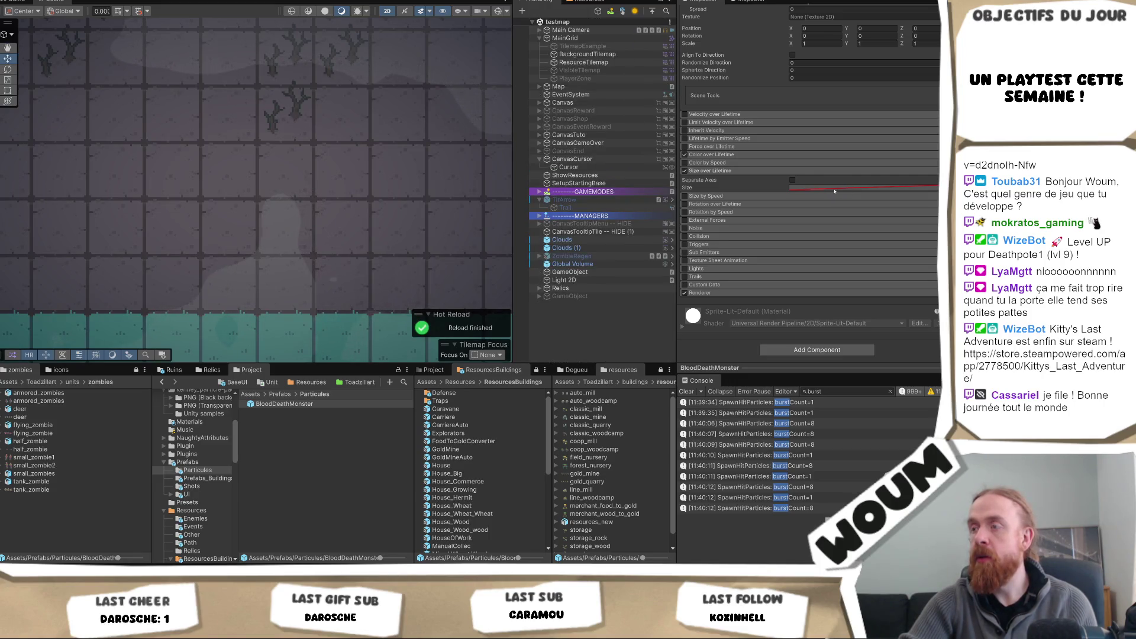
pyautogui.rightClick(691, 188)
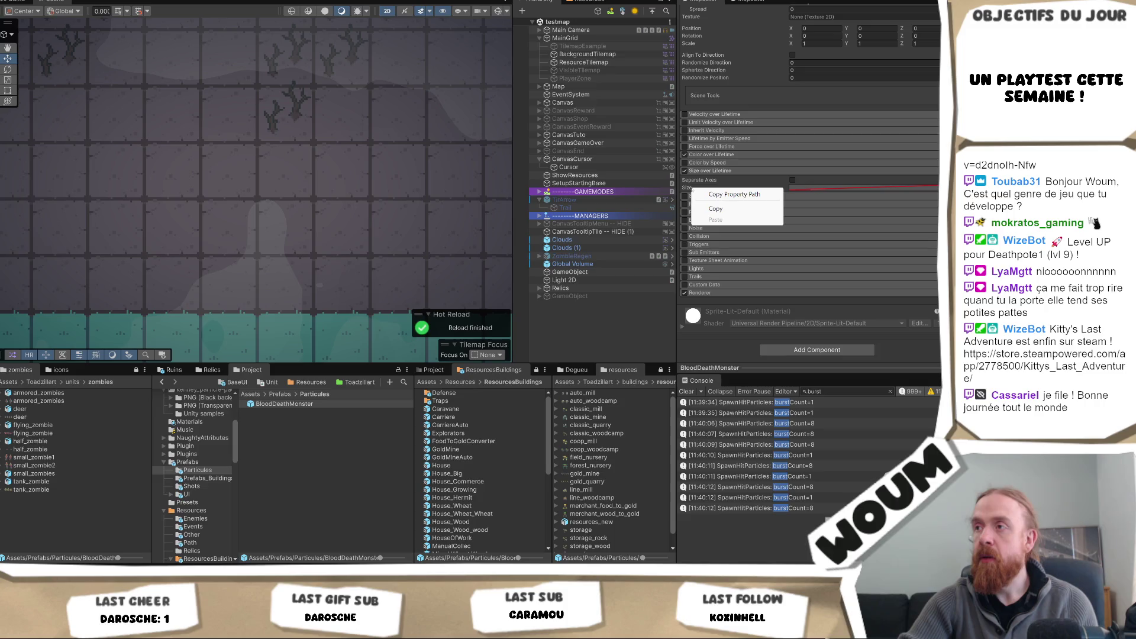
pyautogui.click(859, 194)
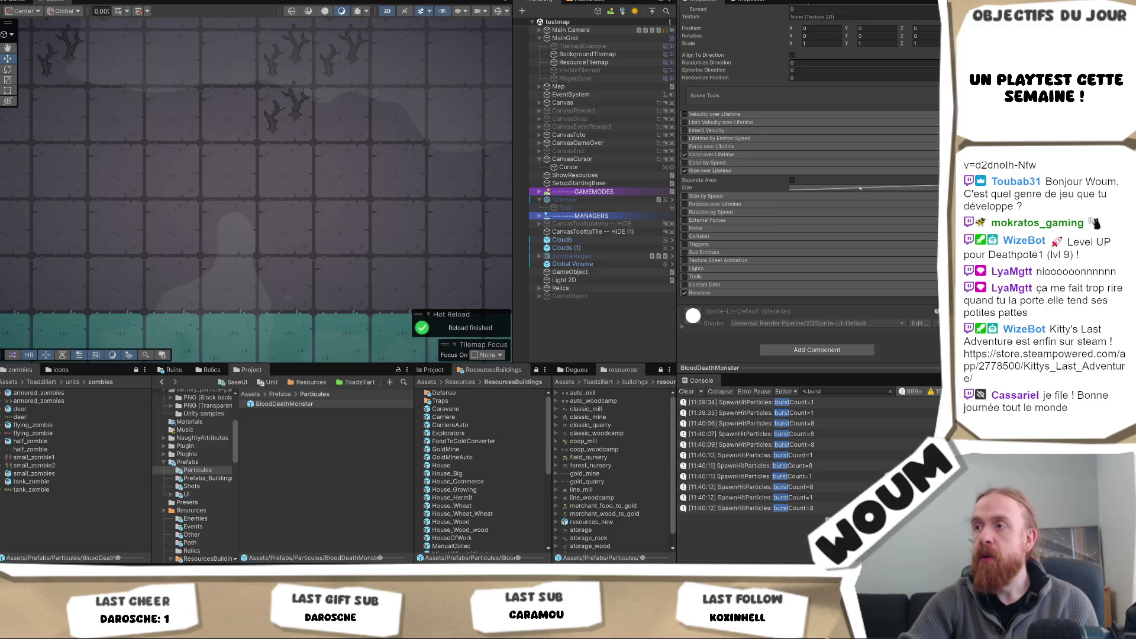
pyautogui.click(823, 186)
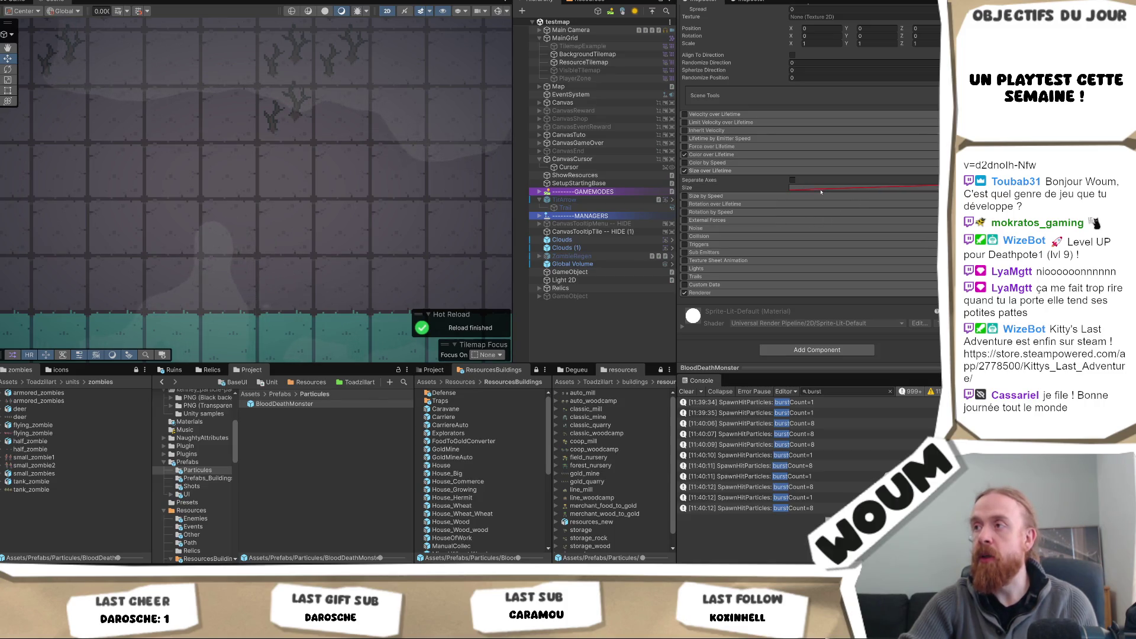
pyautogui.scroll(2, 734, 206)
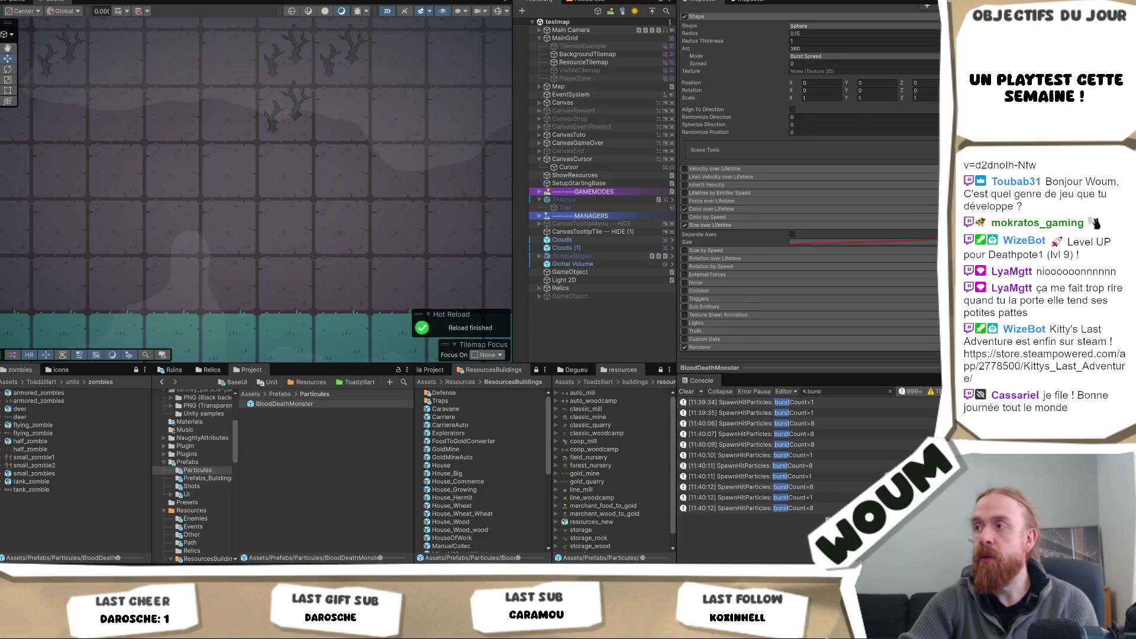
pyautogui.click(935, 242)
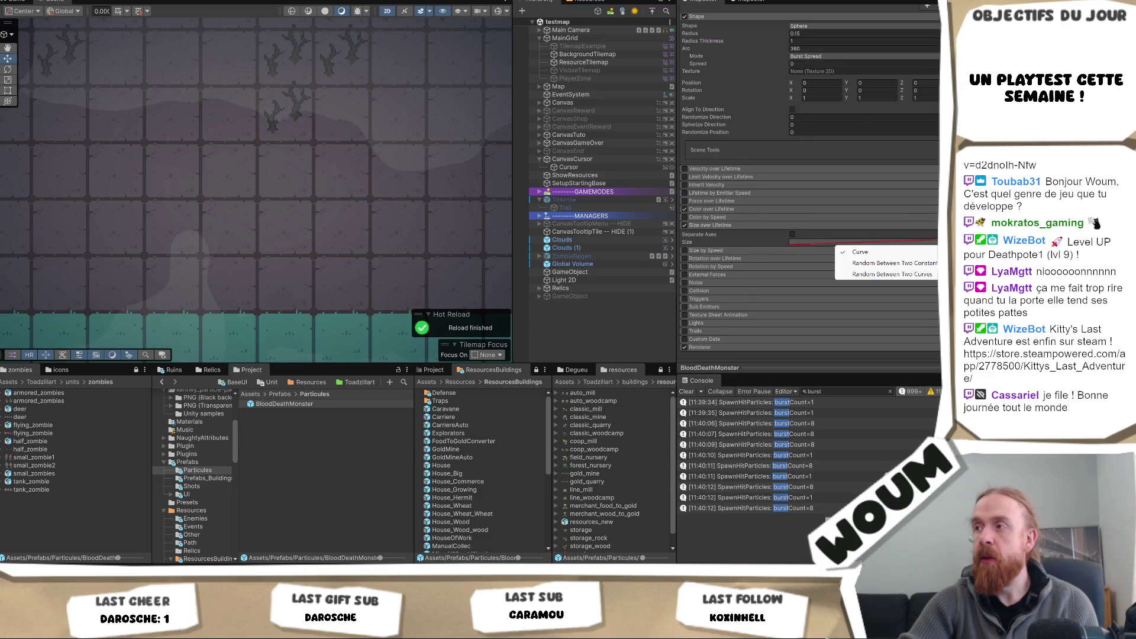
pyautogui.click(803, 245)
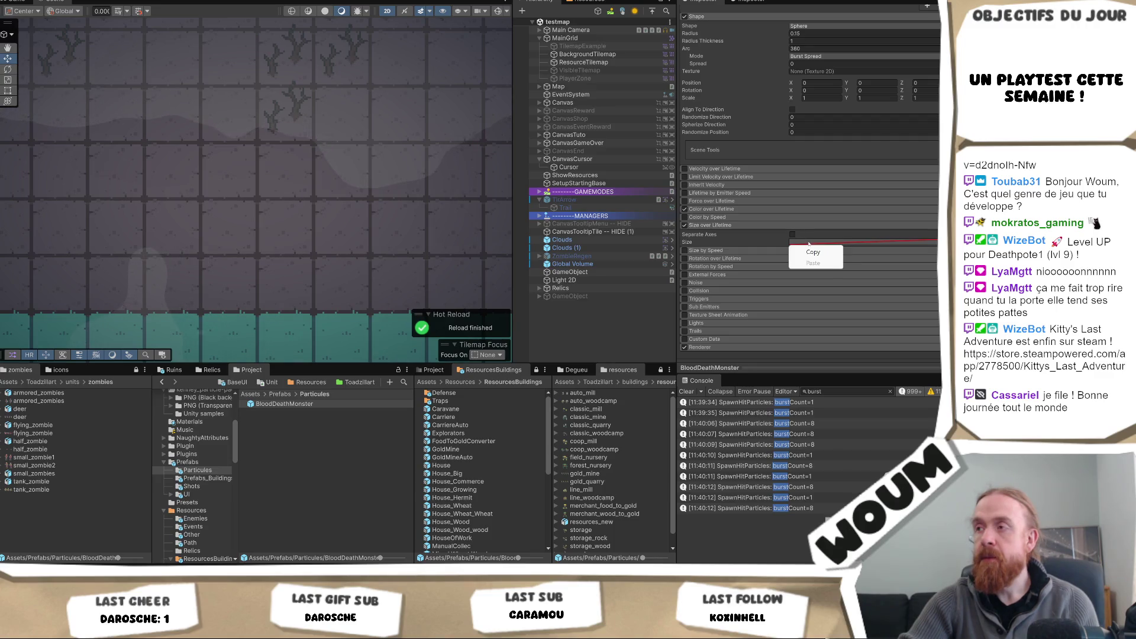
pyautogui.scroll(2, 829, 252)
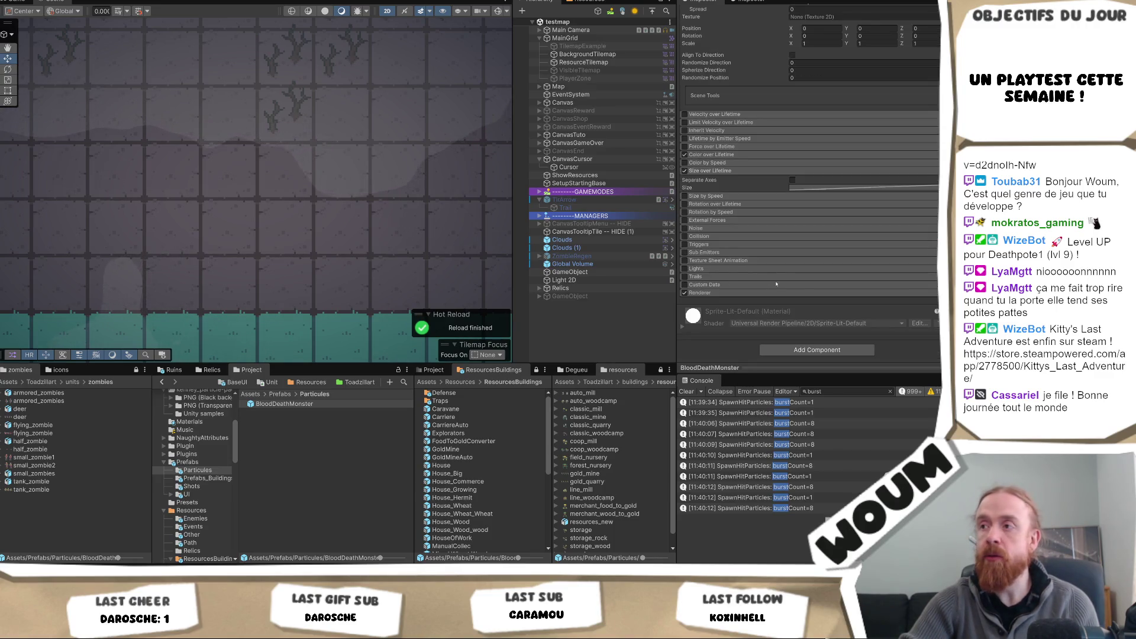
pyautogui.click(812, 272)
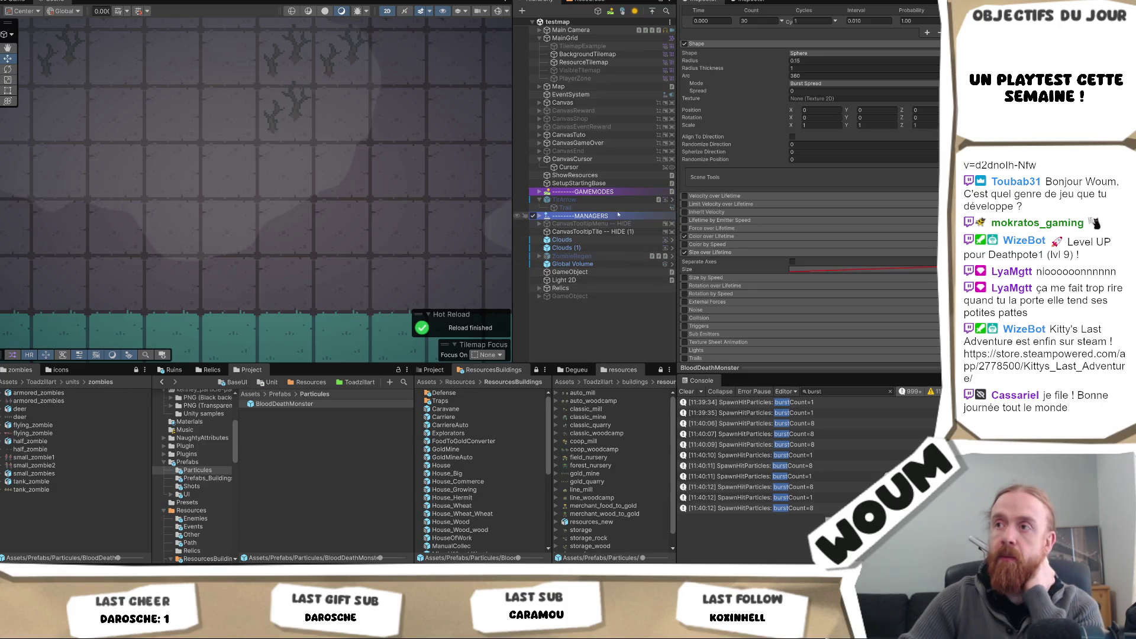
# Step: Create a new Trail object from the Hierarchy's Effects > Trail menu
pyautogui.click(647, 329)
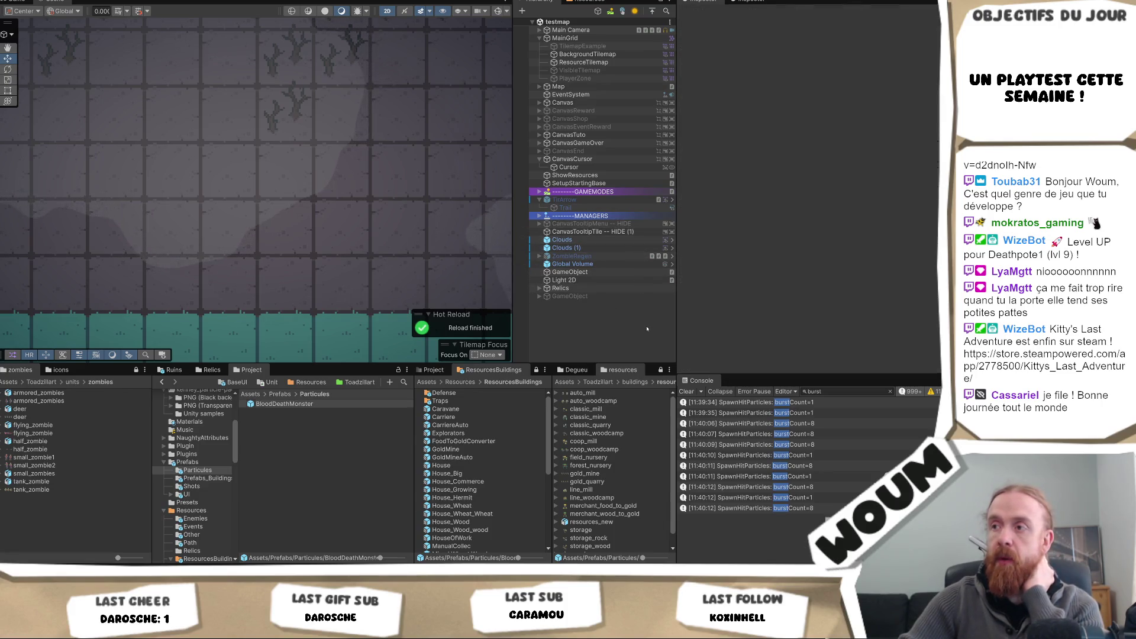
pyautogui.rightClick(605, 324)
pyautogui.moveTo(661, 180)
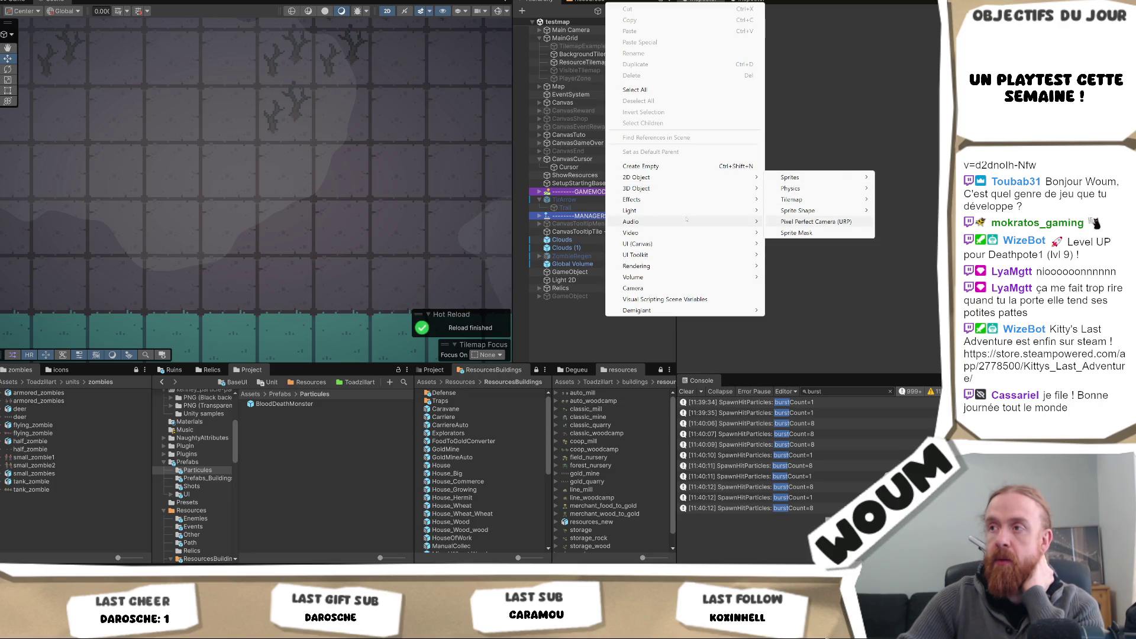
pyautogui.moveTo(686, 221)
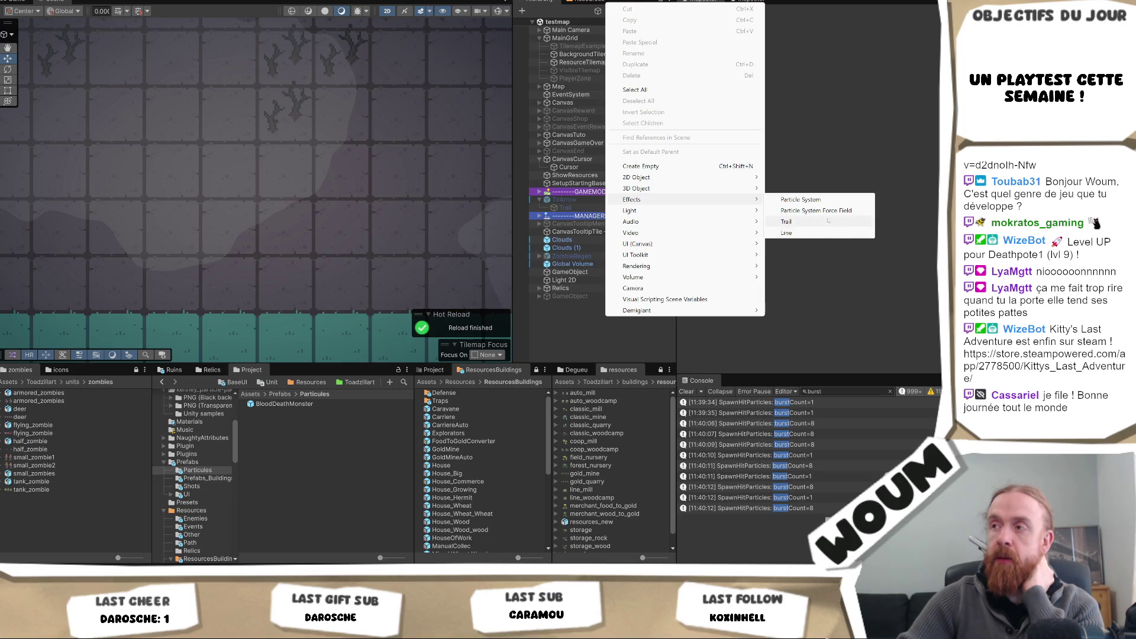
pyautogui.click(787, 222)
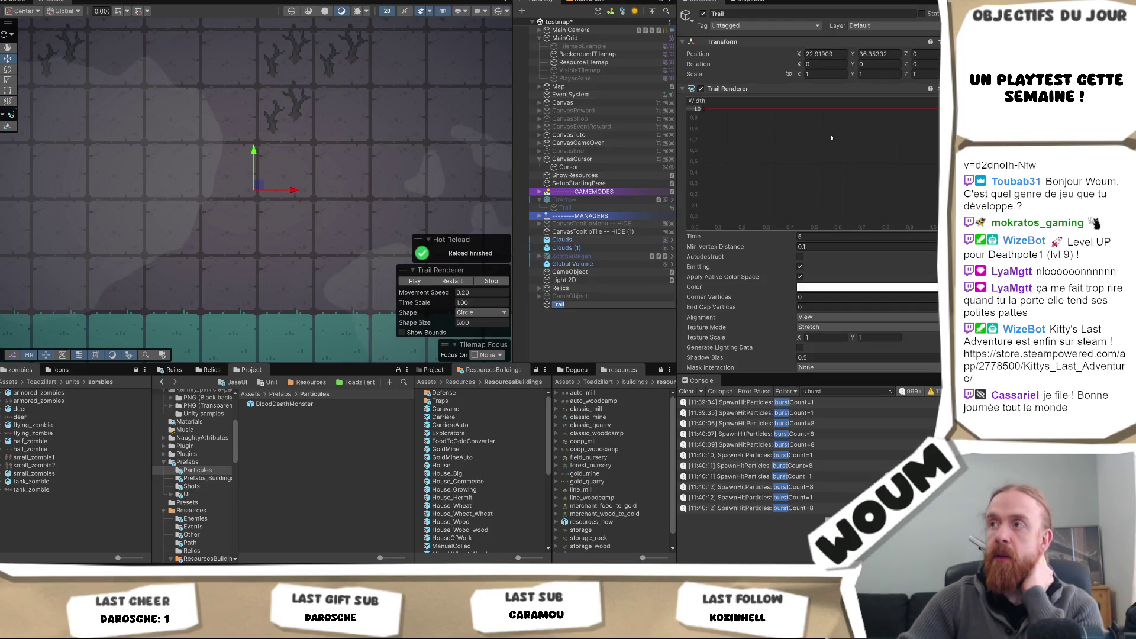
# Step: Look over the Trail Renderer's Width curve options, then delete the Trail object
pyautogui.scroll(-3, 841, 193)
pyautogui.scroll(3, 841, 194)
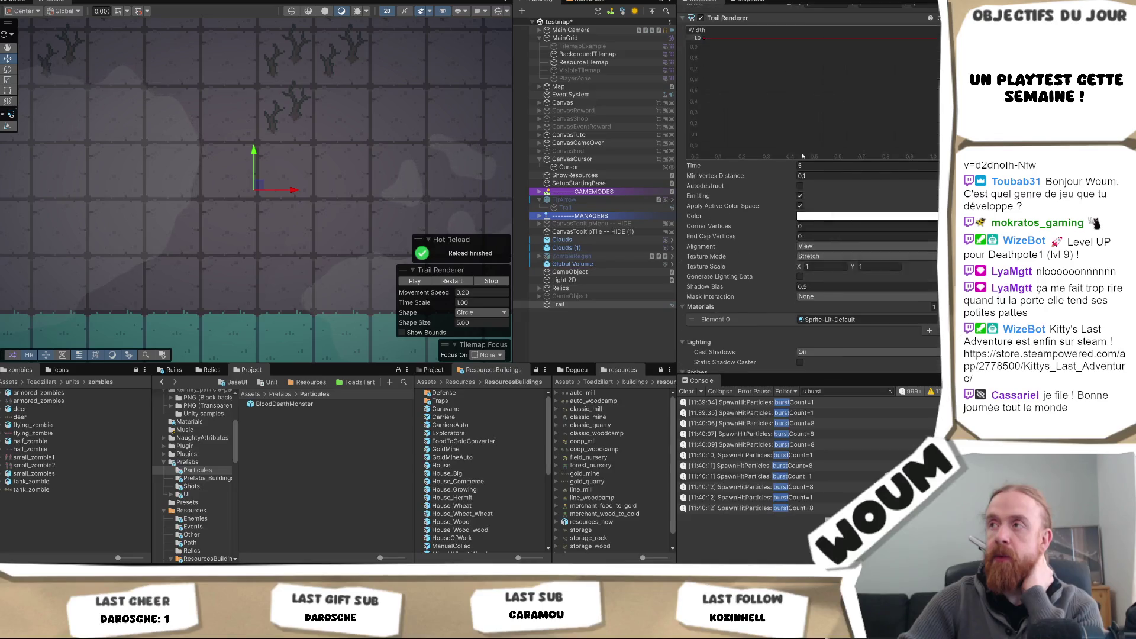
pyautogui.rightClick(765, 113)
pyautogui.click(793, 117)
pyautogui.rightClick(721, 90)
pyautogui.click(697, 117)
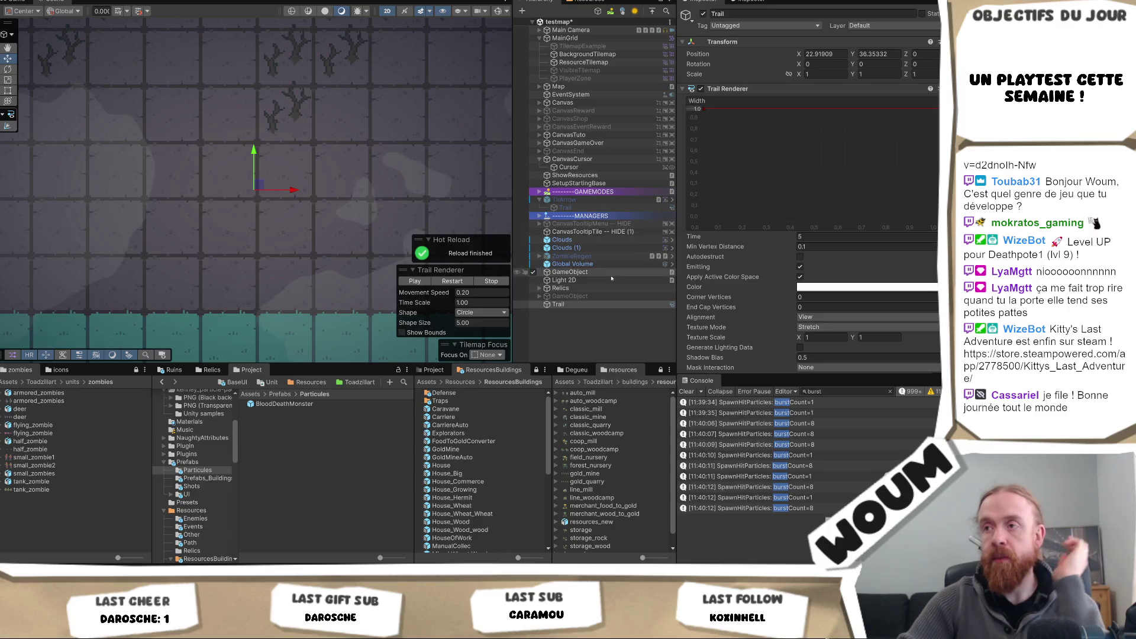
pyautogui.click(587, 306)
pyautogui.press('Delete')
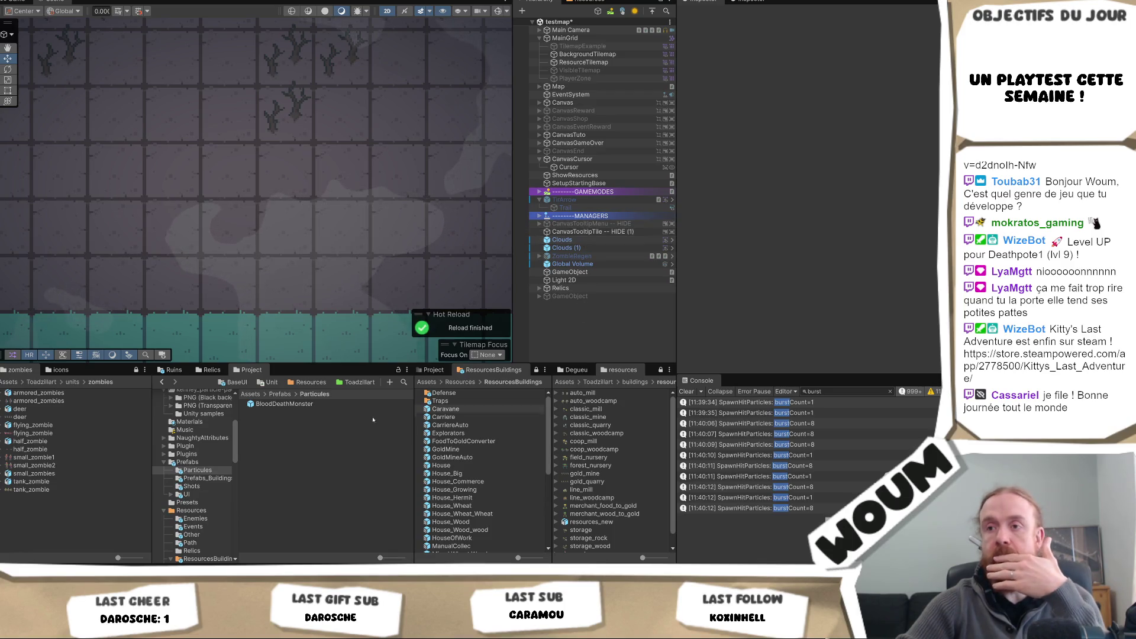
# Step: Select Caravane in ResourcesBuildings, scroll to its Hit FX fields, and run Hot Reload's Recompile
pyautogui.click(473, 410)
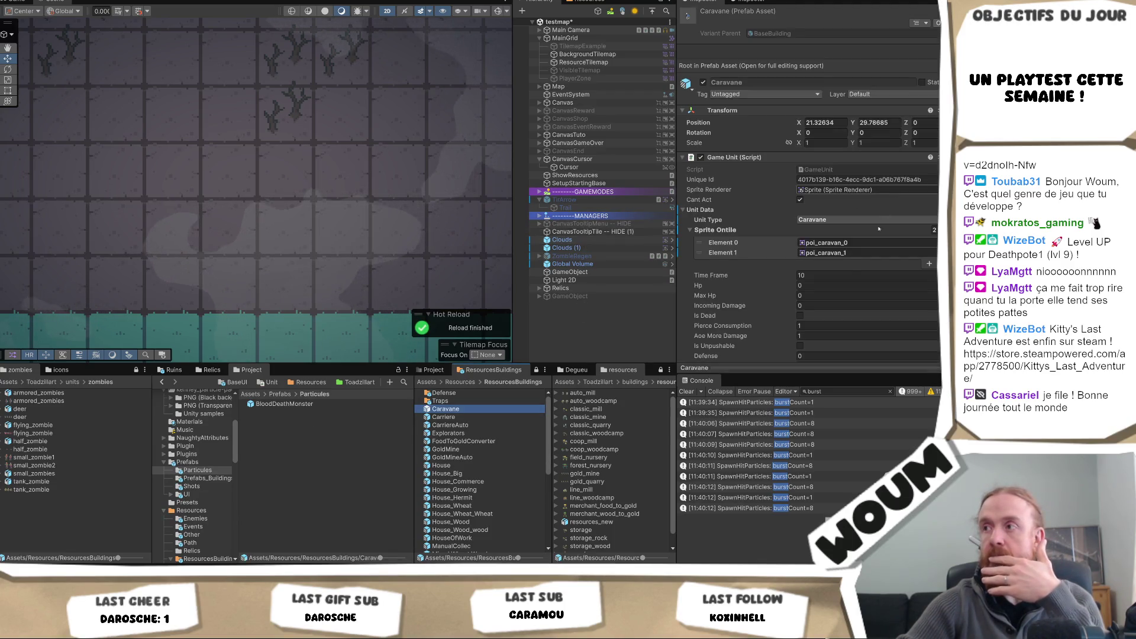
pyautogui.scroll(-5, 849, 264)
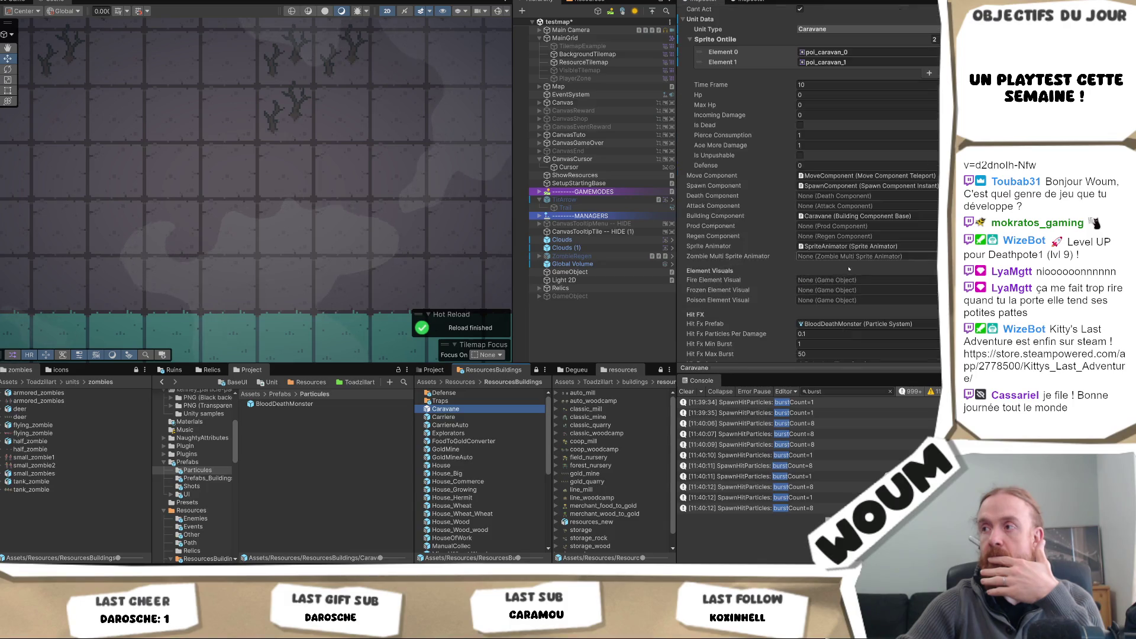
pyautogui.scroll(-3, 835, 280)
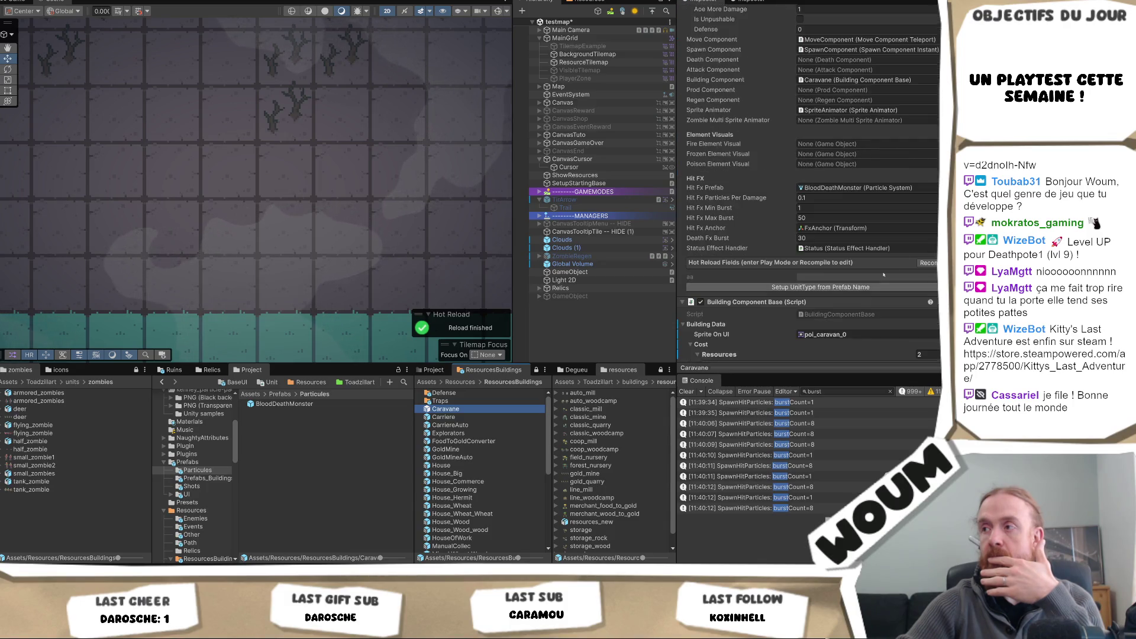
pyautogui.click(928, 264)
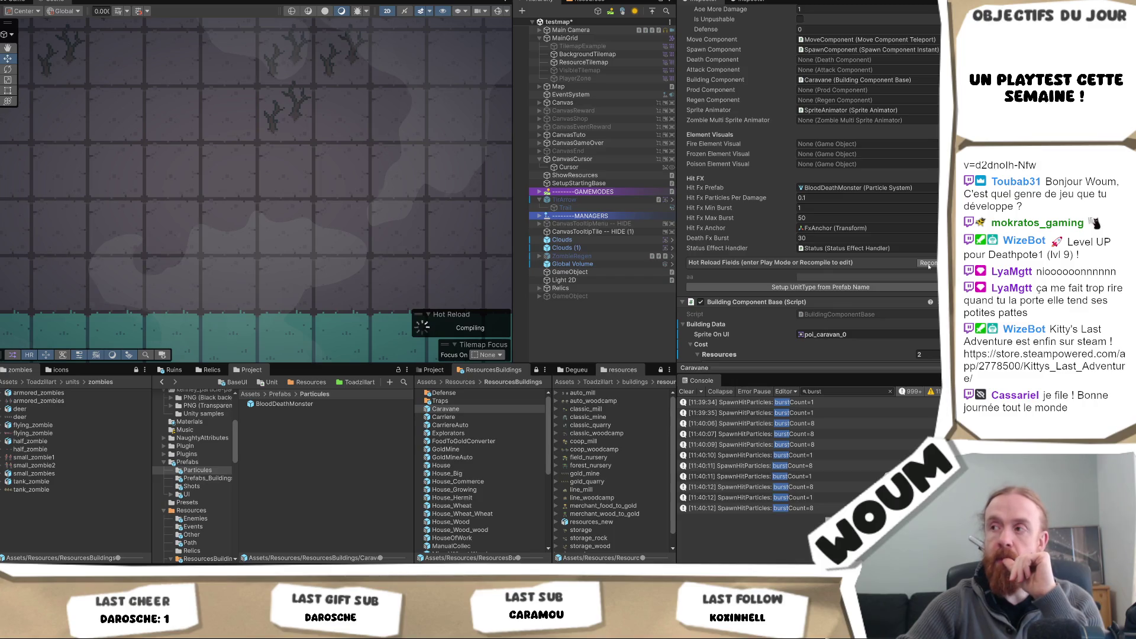
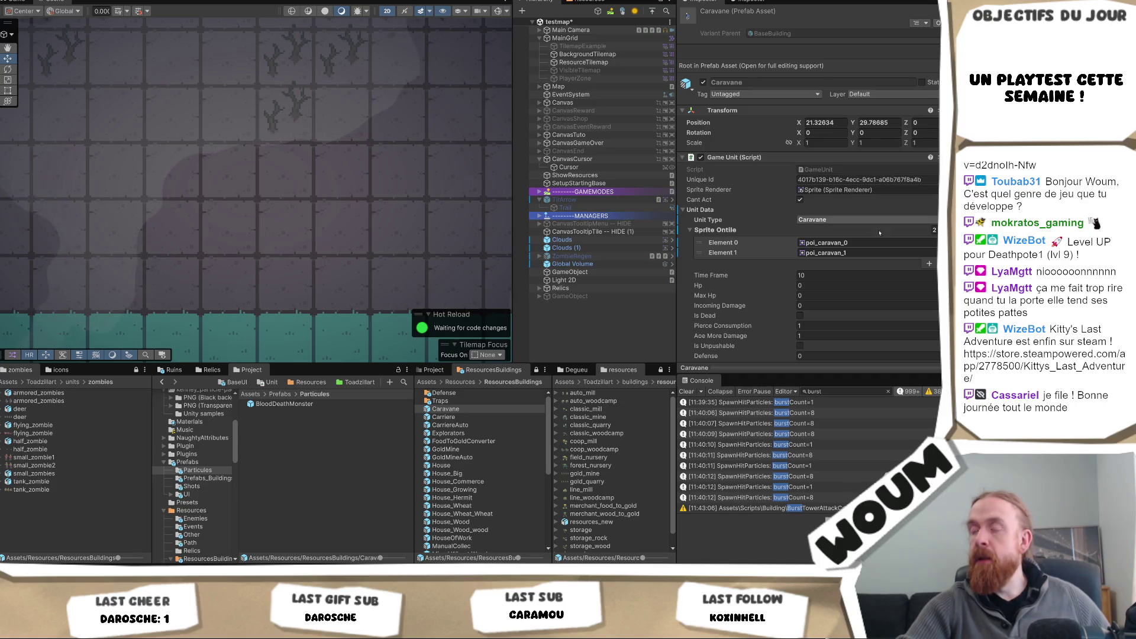
# Step: Give the Caravane unit's Aa curve a bell shape using the Curve editor preset
pyautogui.scroll(-5, 862, 230)
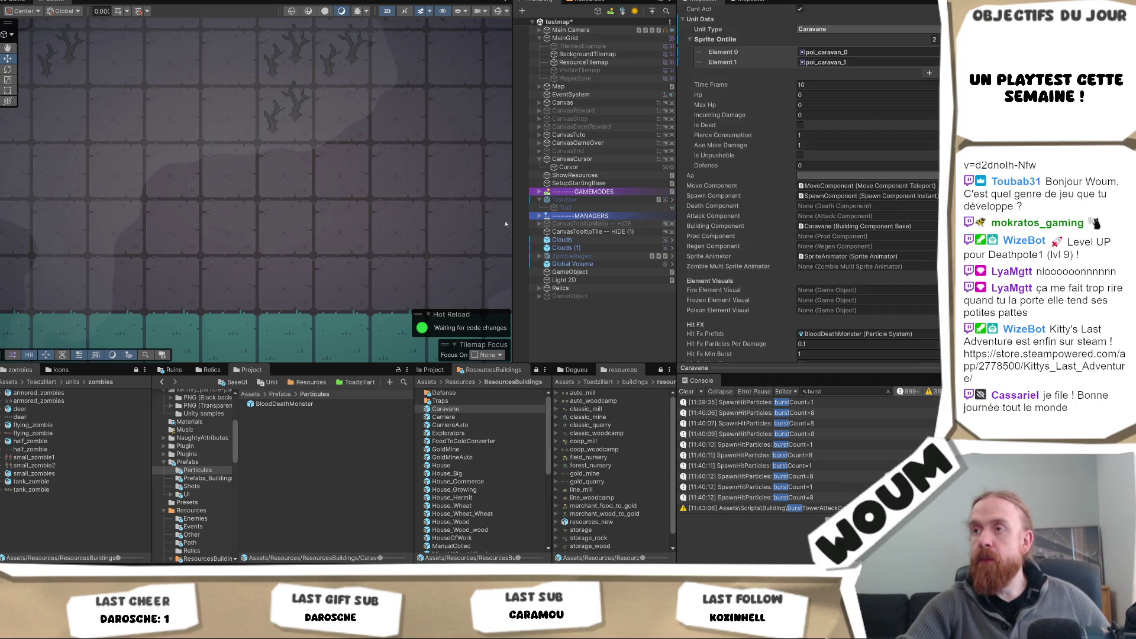
pyautogui.click(881, 177)
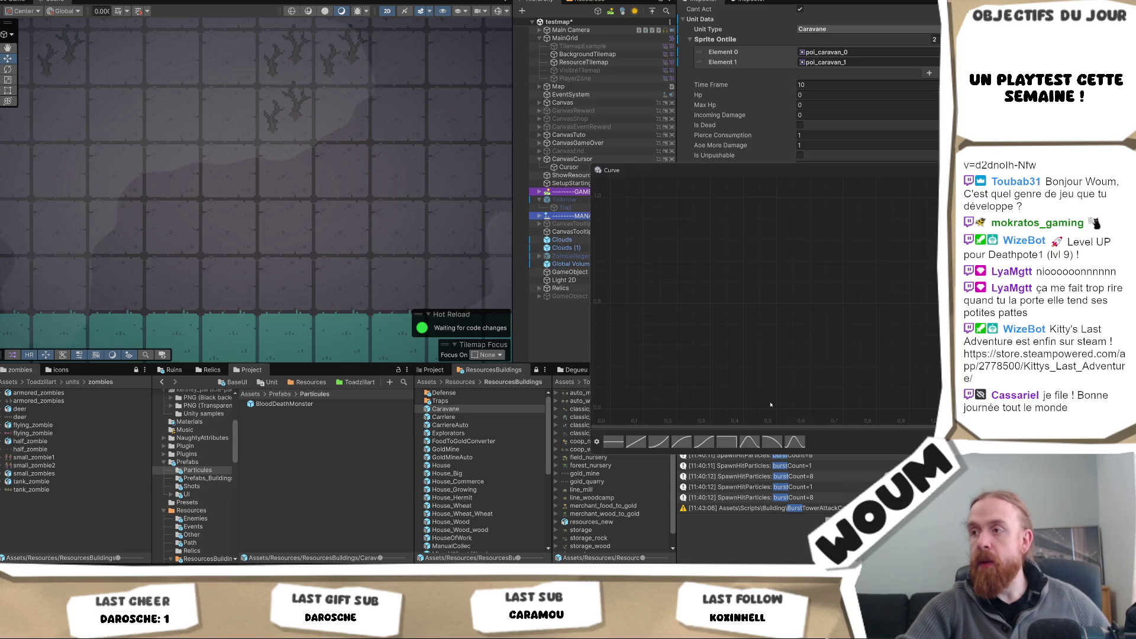
pyautogui.click(749, 442)
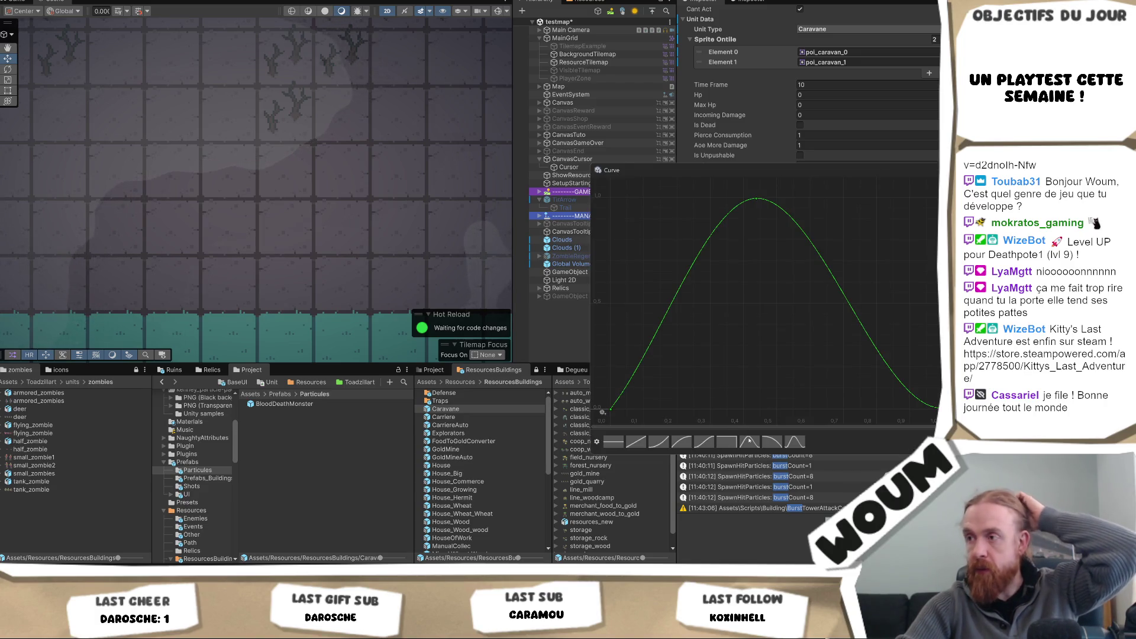
pyautogui.click(851, 172)
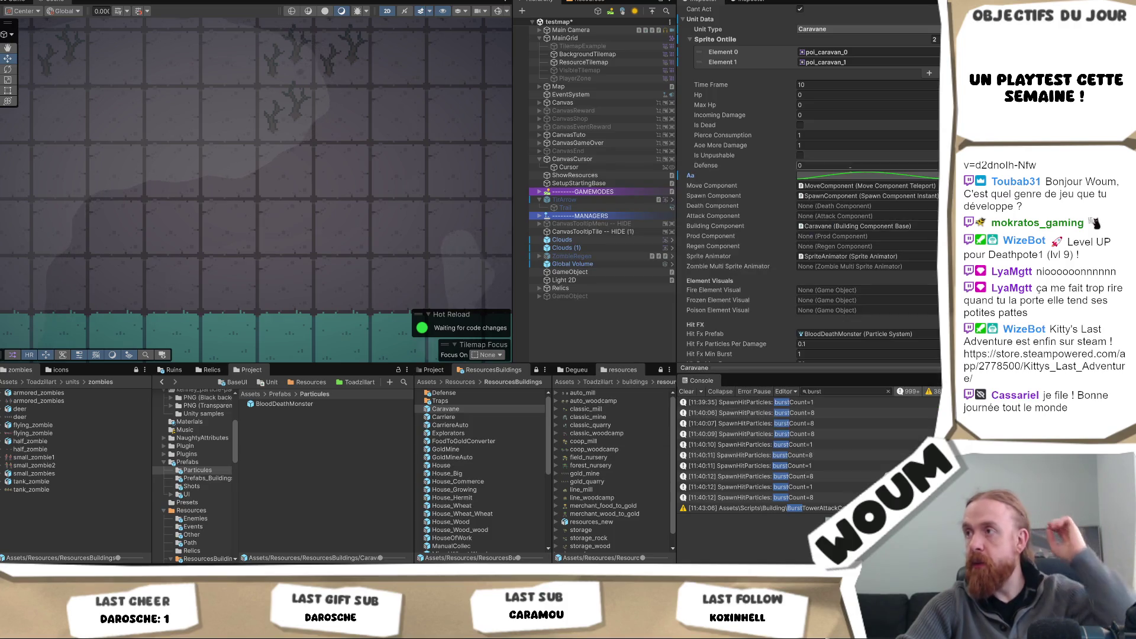
# Step: Copy the bell-shaped Aa curve and select the BloodDeathMonster particle prefab
pyautogui.rightClick(850, 175)
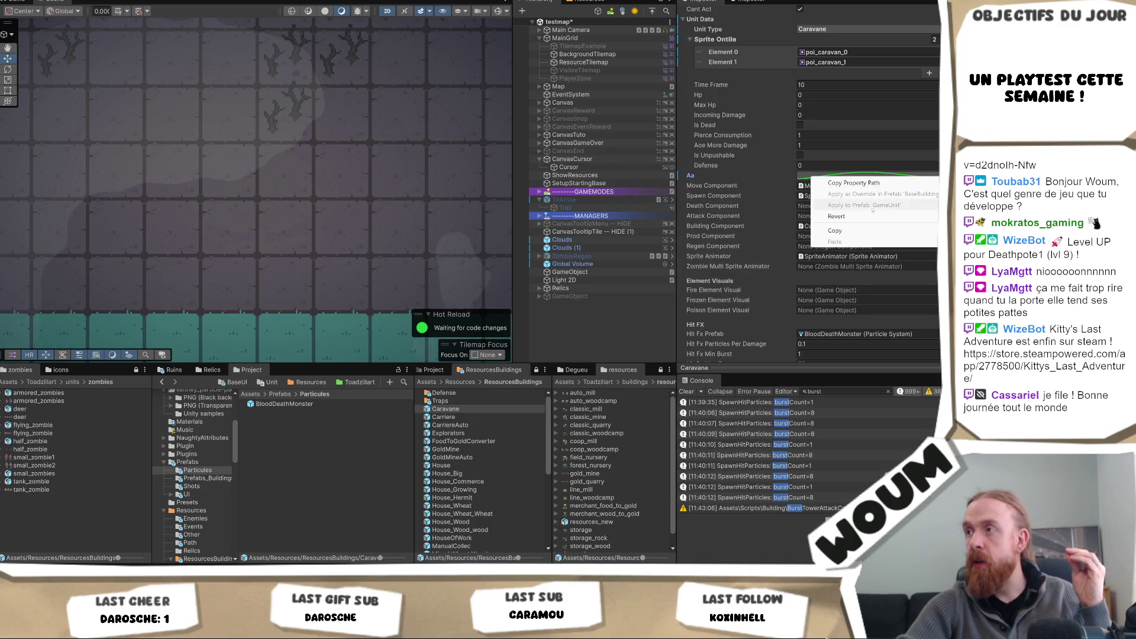
pyautogui.click(852, 232)
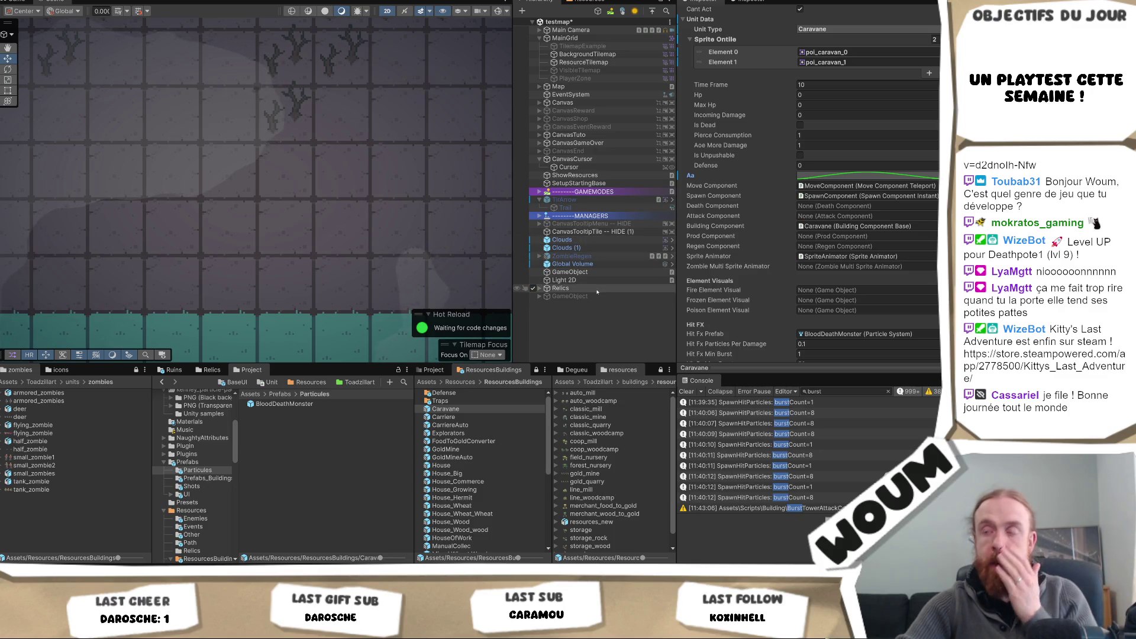
pyautogui.click(346, 403)
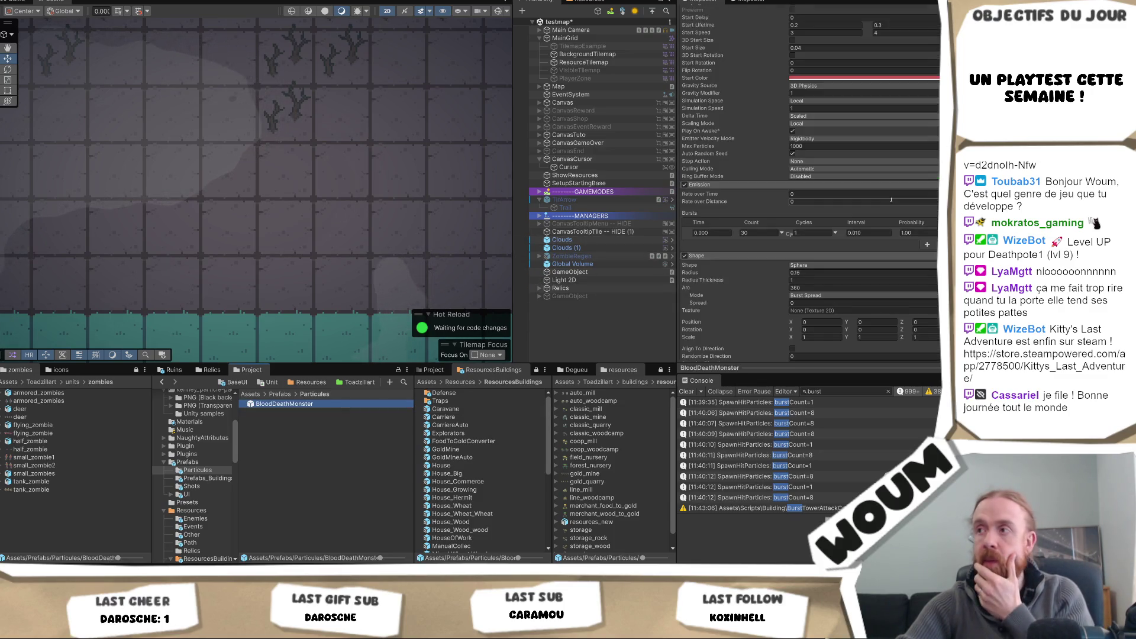
# Step: Try pasting the copied curve into BloodDeathMonster's Size over Lifetime curve
pyautogui.scroll(-5, 850, 236)
pyautogui.scroll(3, 850, 236)
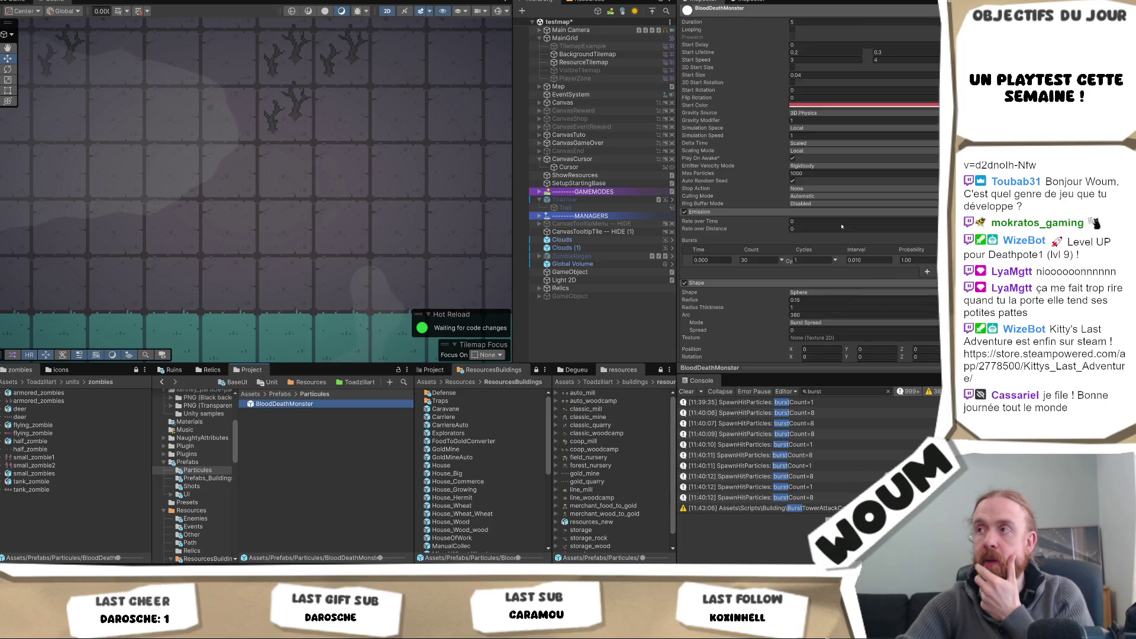
pyautogui.scroll(-6, 840, 237)
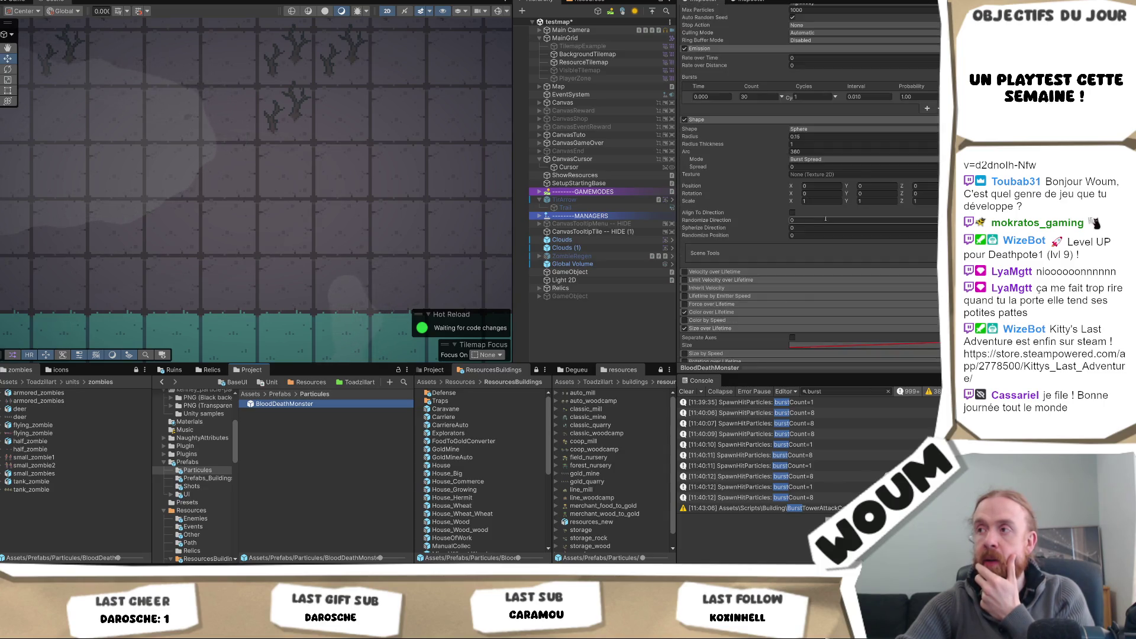
pyautogui.rightClick(846, 345)
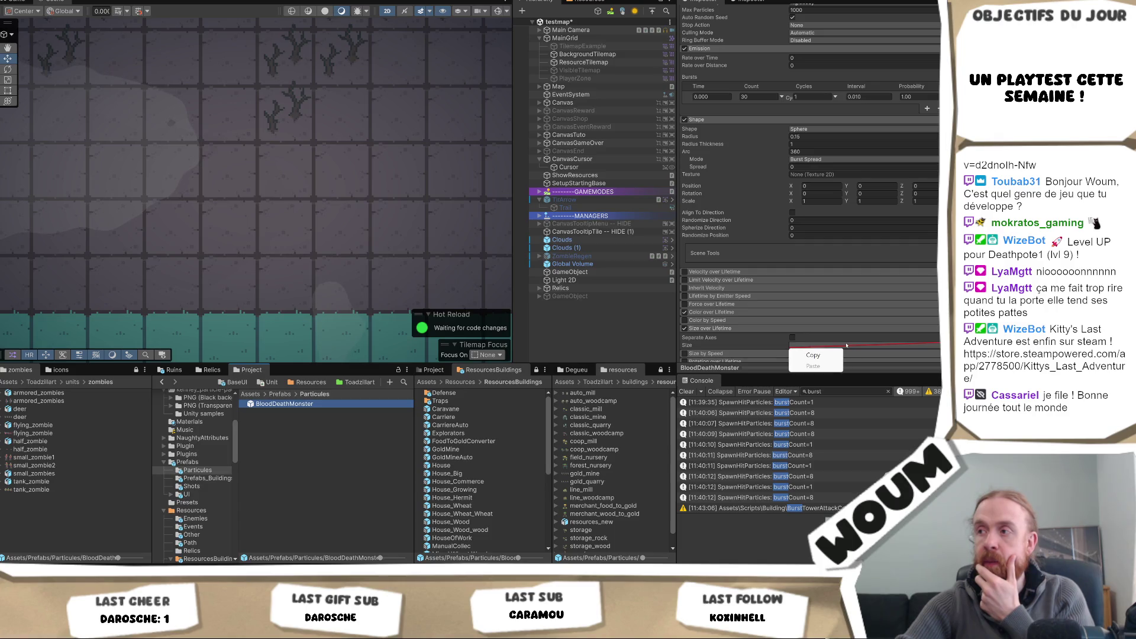
pyautogui.click(730, 345)
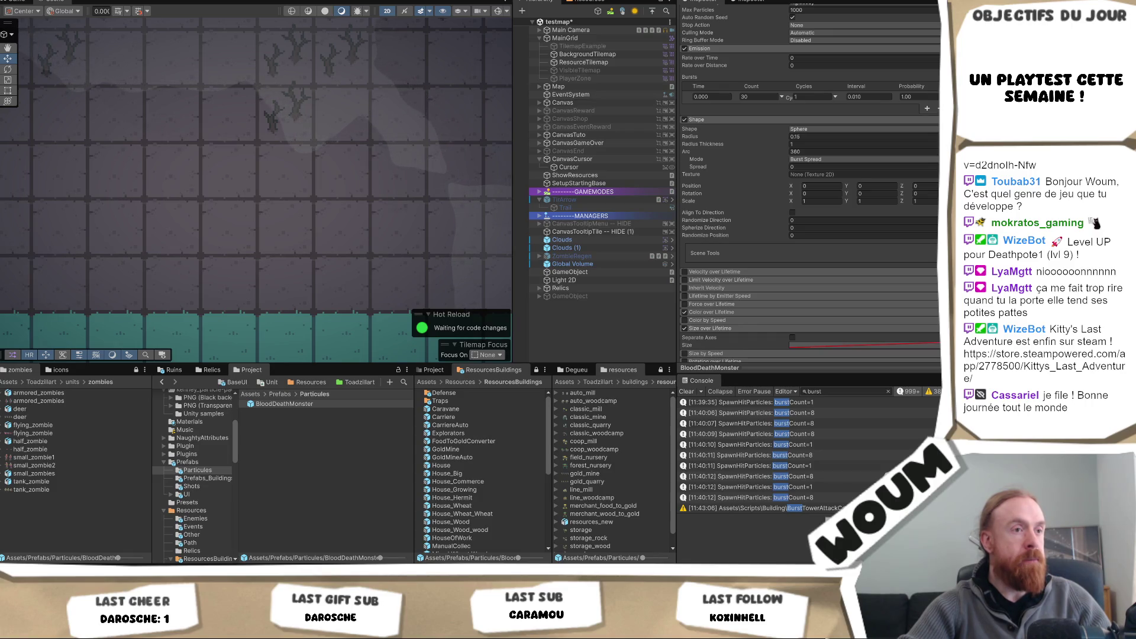
# Step: Expand the Renderer material's properties and enlarge the particle preview area
pyautogui.scroll(-5, 868, 279)
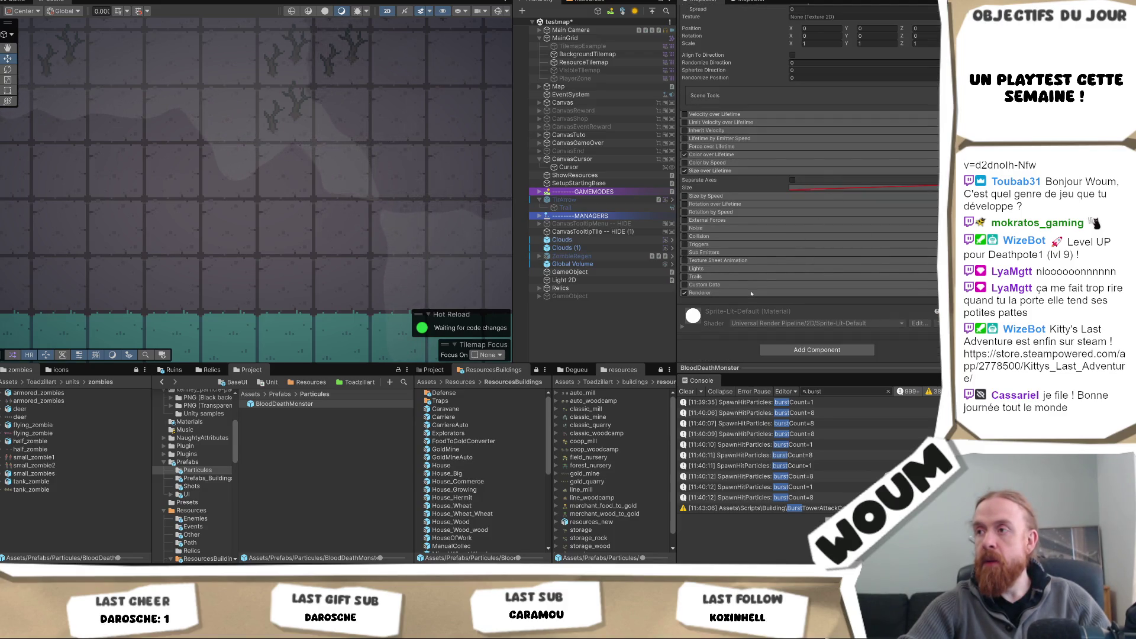
pyautogui.click(720, 326)
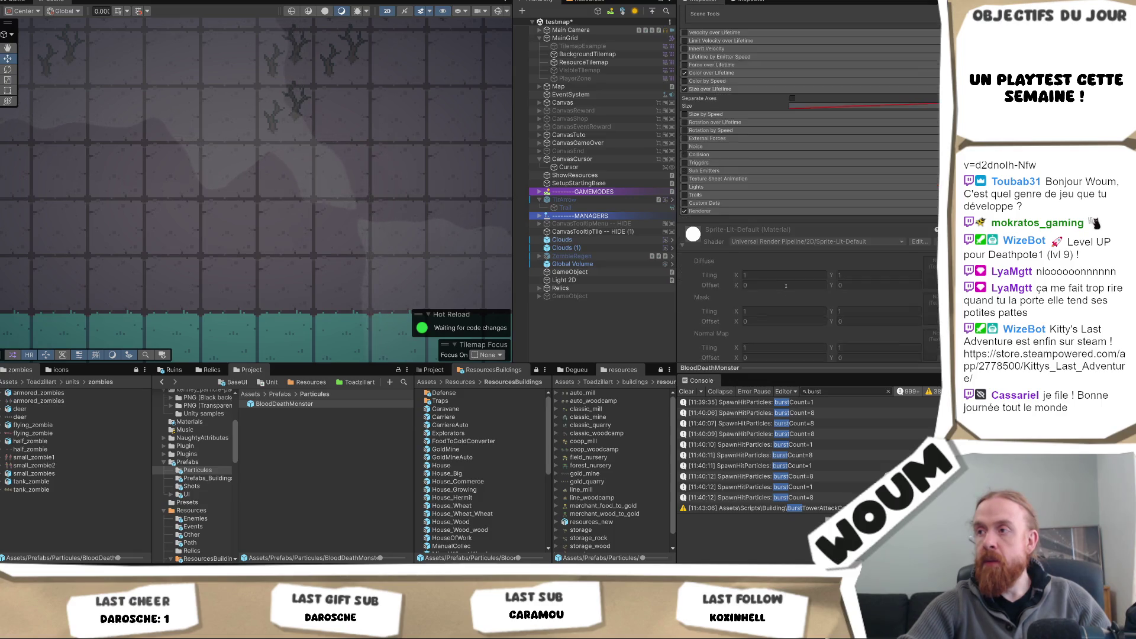
pyautogui.scroll(-5, 720, 326)
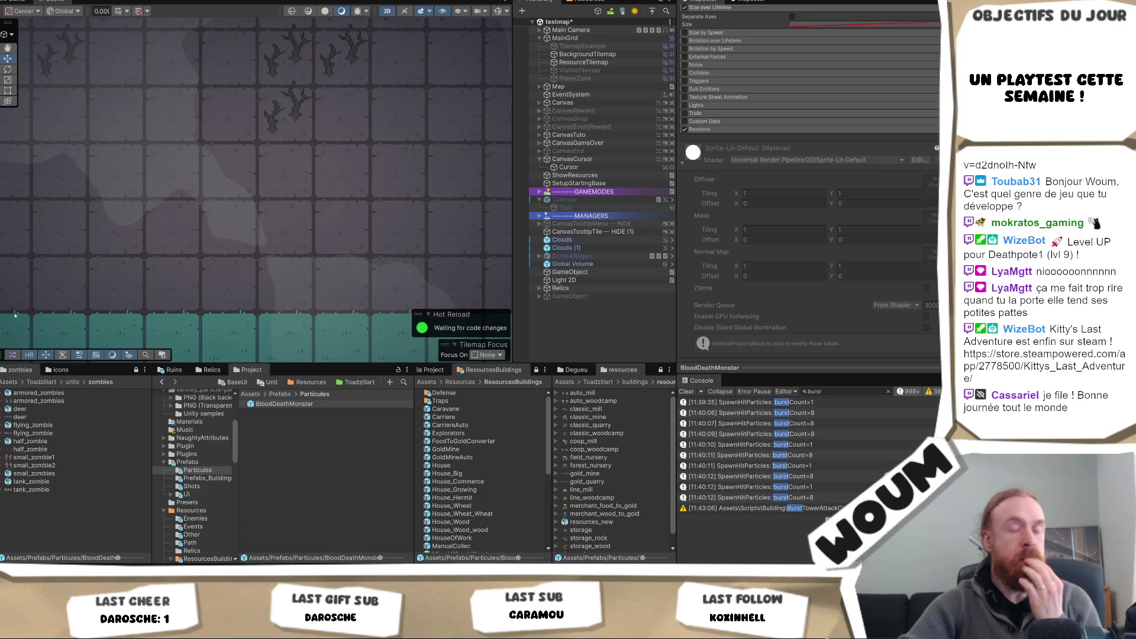
pyautogui.scroll(-2, 796, 348)
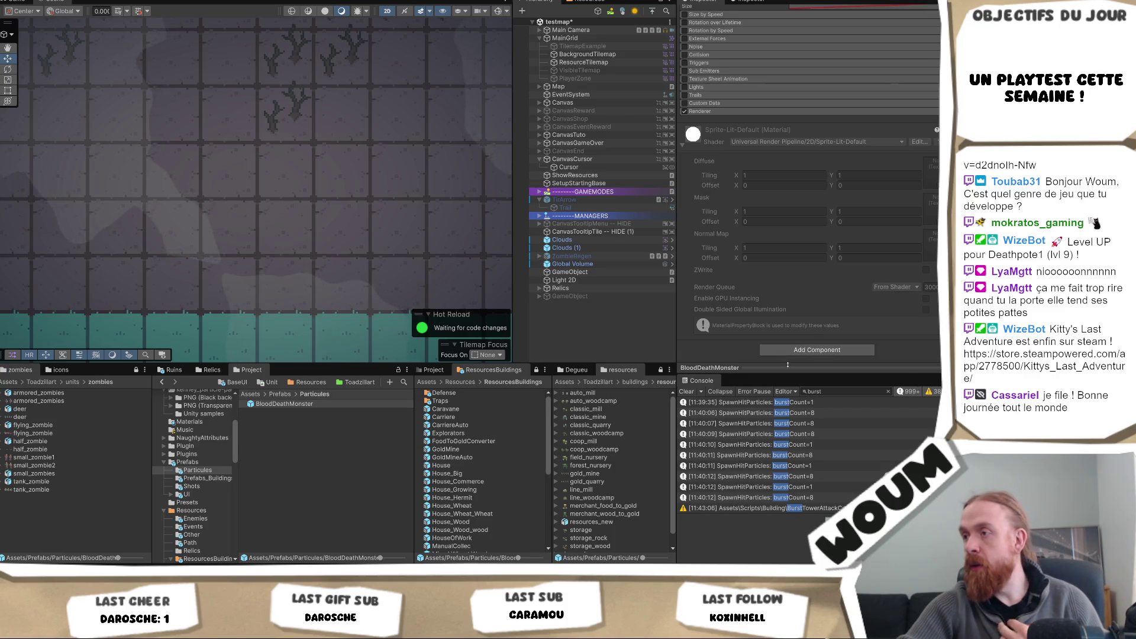
pyautogui.moveTo(816, 367); pyautogui.dragTo(847, 283)
# Step: Select the Size over Lifetime curve, then bring up the Window menu
pyautogui.scroll(5, 848, 283)
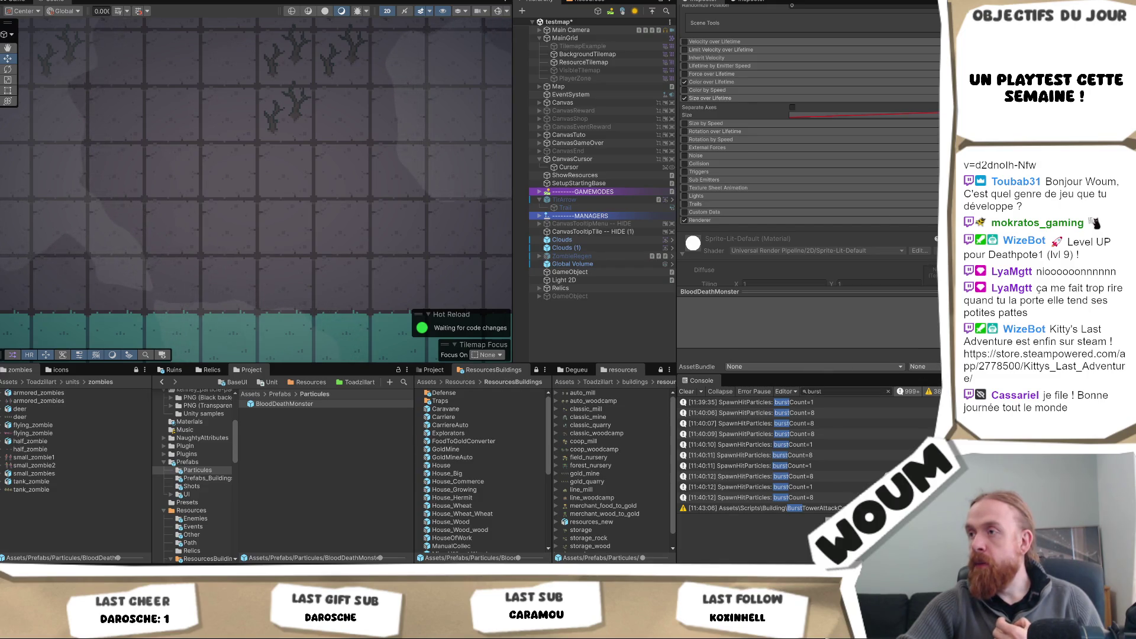
pyautogui.scroll(-2, 811, 148)
pyautogui.rightClick(847, 291)
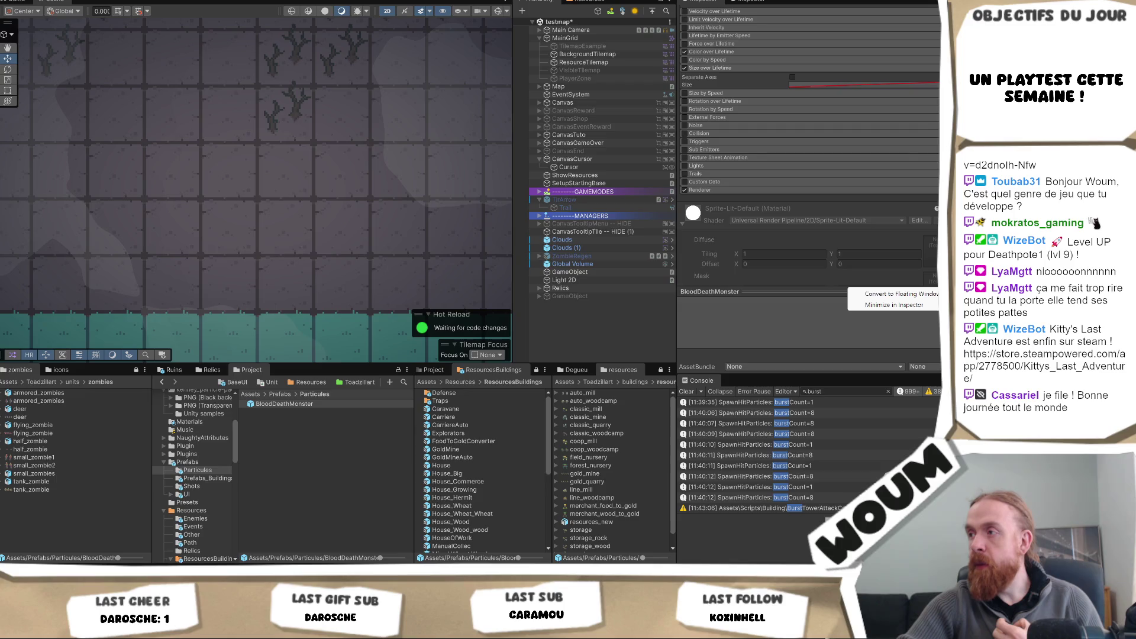
pyautogui.rightClick(824, 295)
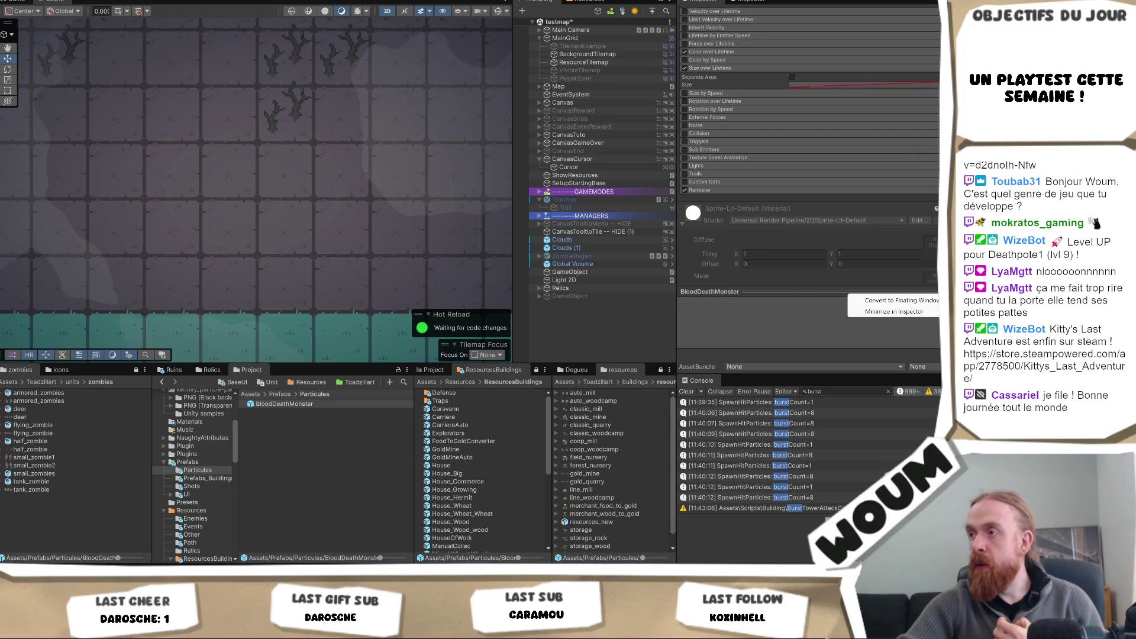
pyautogui.click(847, 320)
pyautogui.scroll(2, 733, 118)
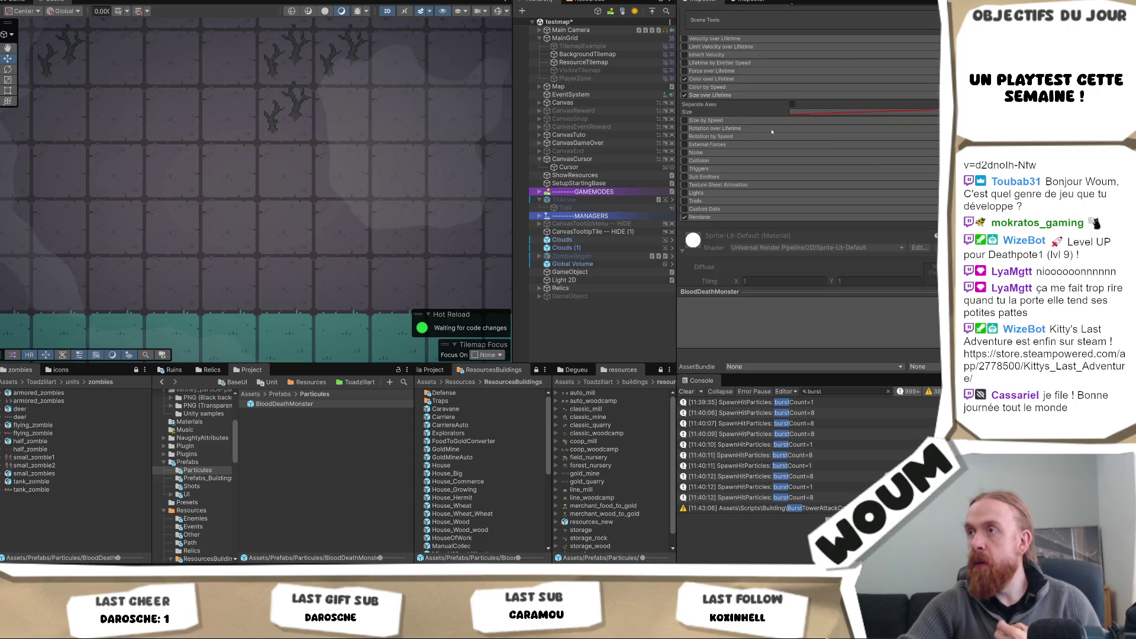
pyautogui.click(838, 115)
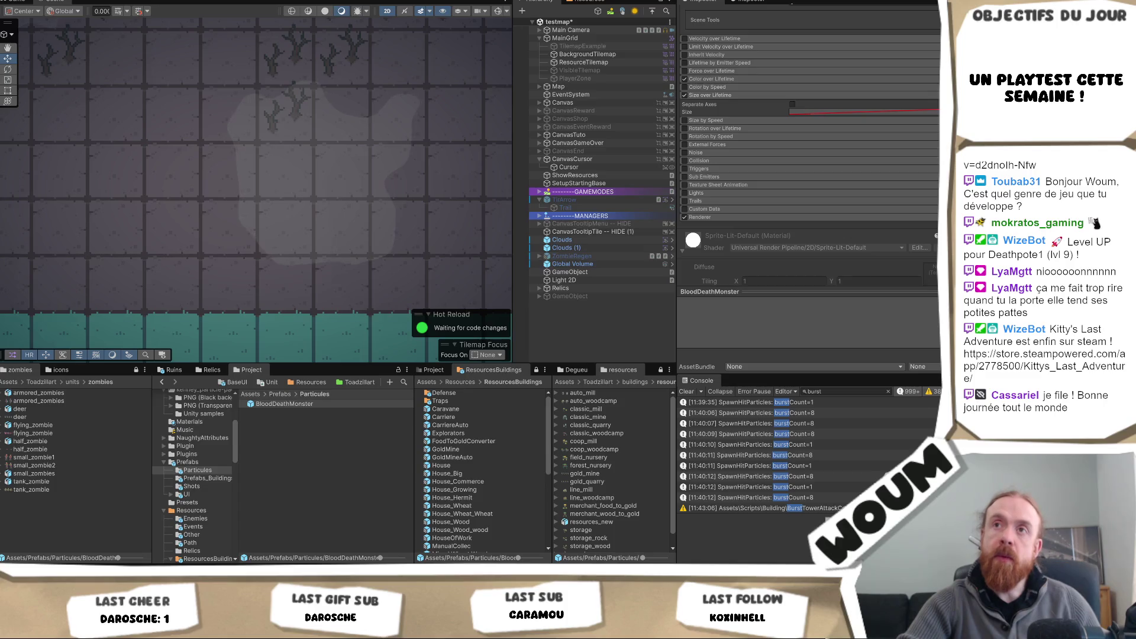
pyautogui.click(216, 1)
pyautogui.moveTo(274, 60)
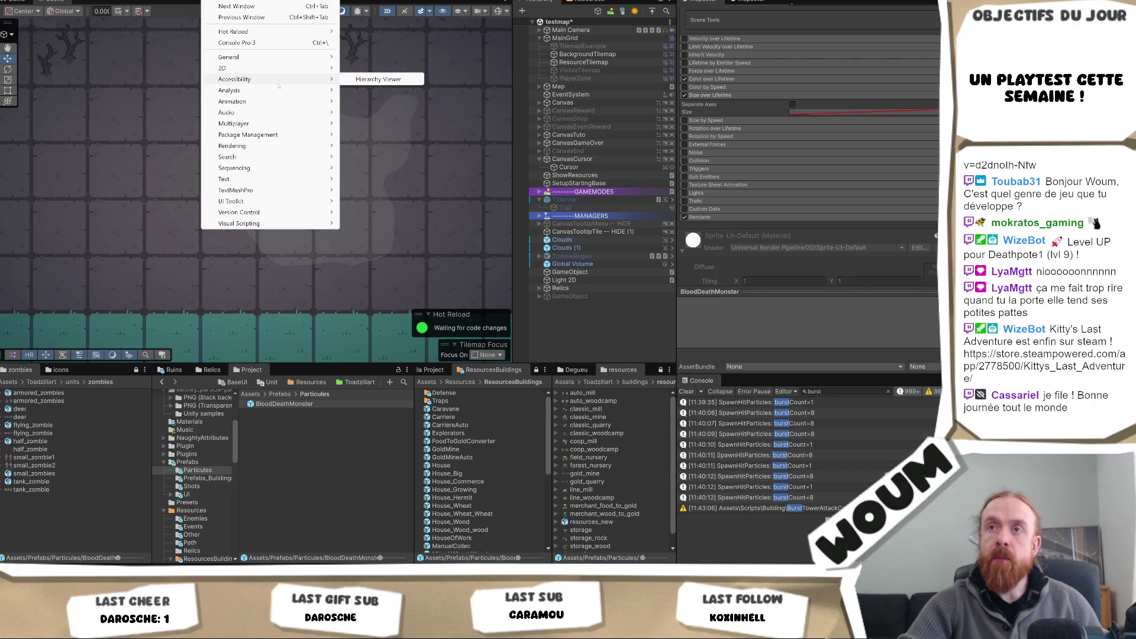
# Step: Dismiss the Window menu without choosing anything and open the BloodDeathMonster prefab for editing
pyautogui.moveTo(277, 103)
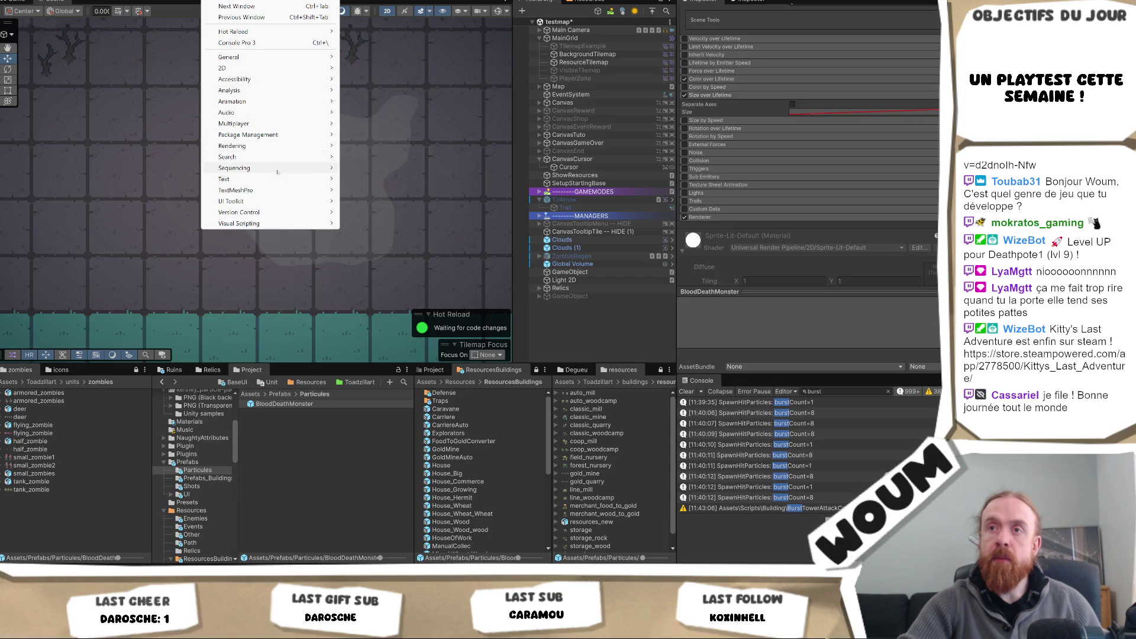
pyautogui.press('Escape')
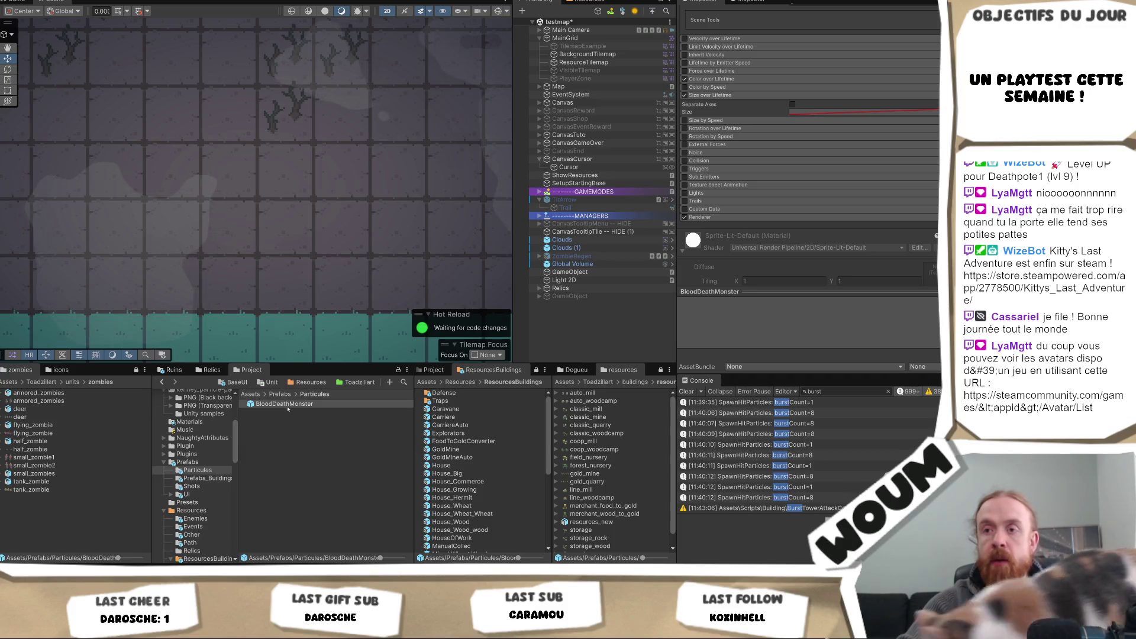
pyautogui.doubleClick(286, 404)
# Step: Reshape the Size over Lifetime curve so particles start at zero size and peak at full size
pyautogui.scroll(5, 897, 199)
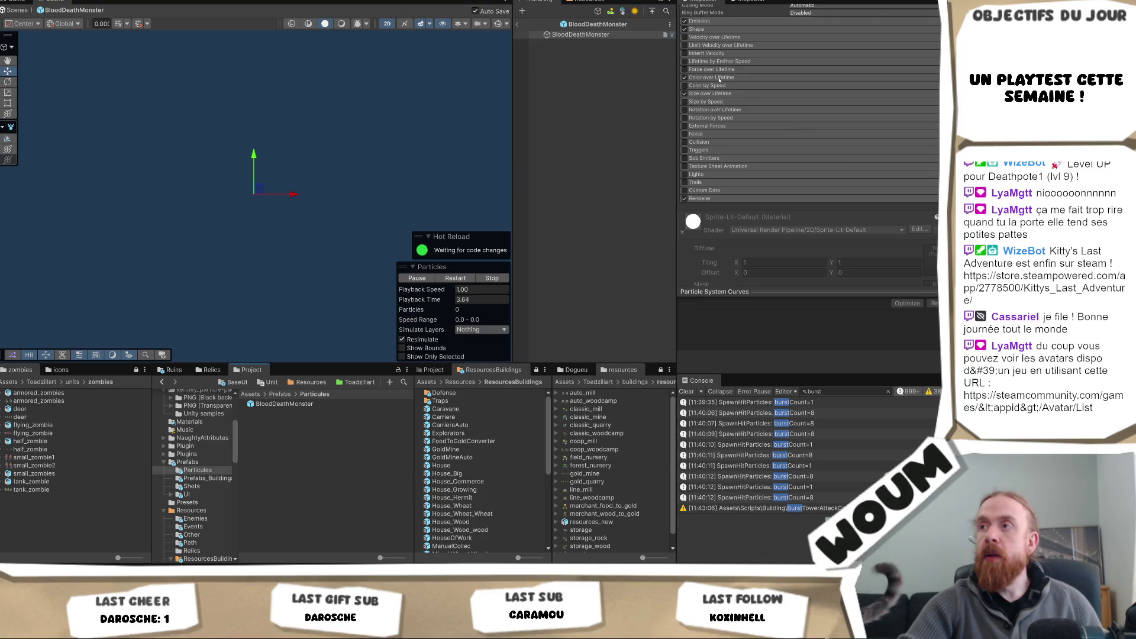
pyautogui.click(751, 93)
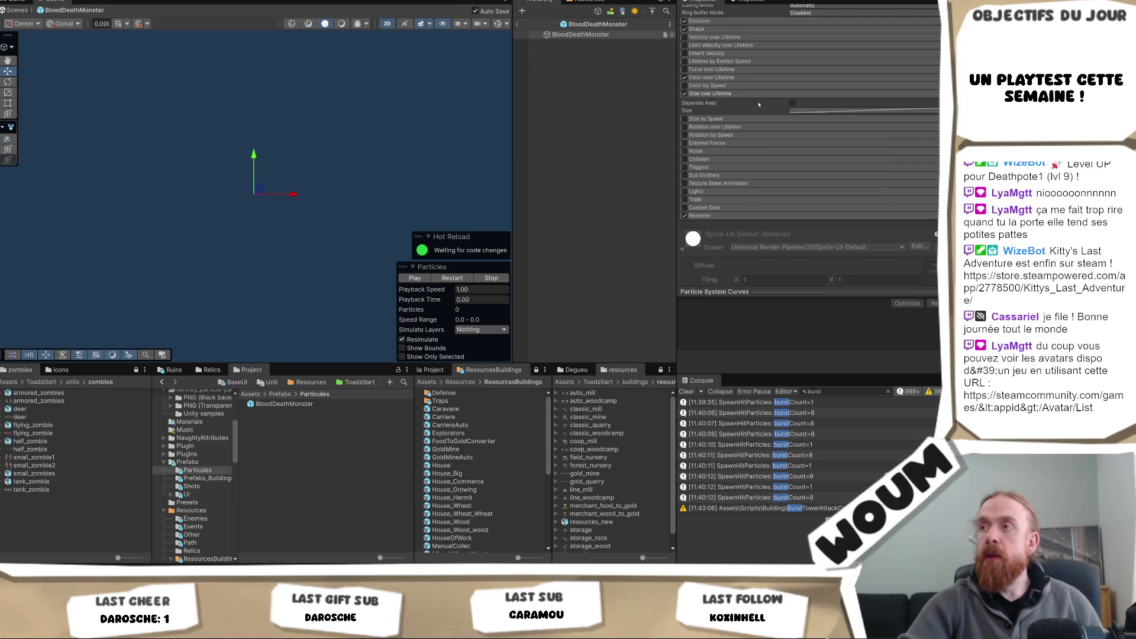
pyautogui.click(829, 110)
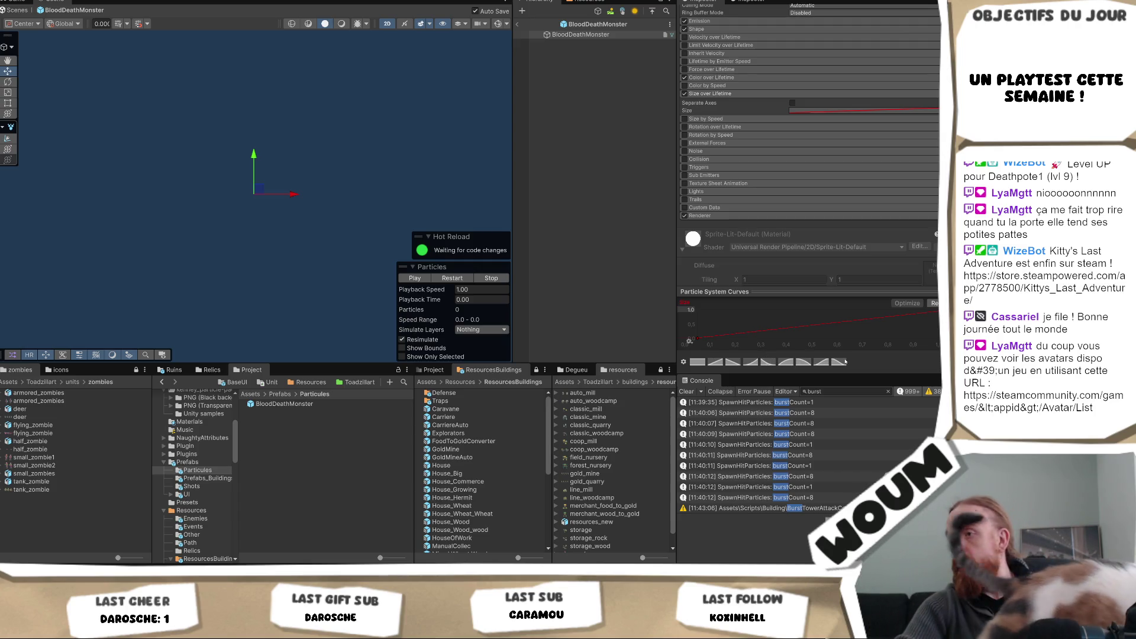
pyautogui.click(683, 362)
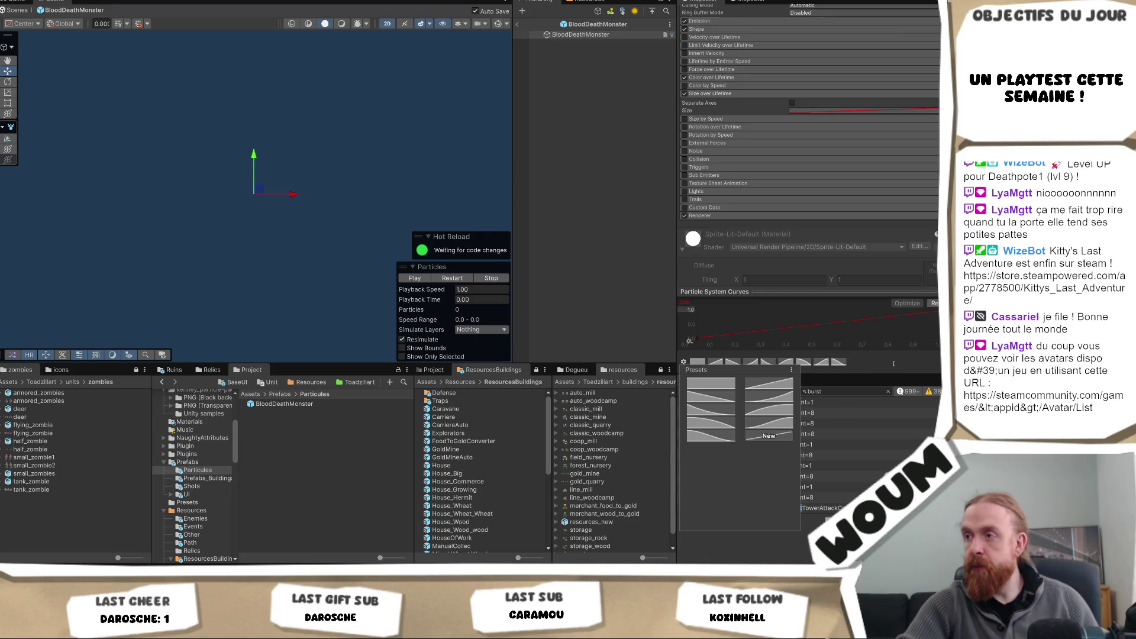
pyautogui.click(798, 336)
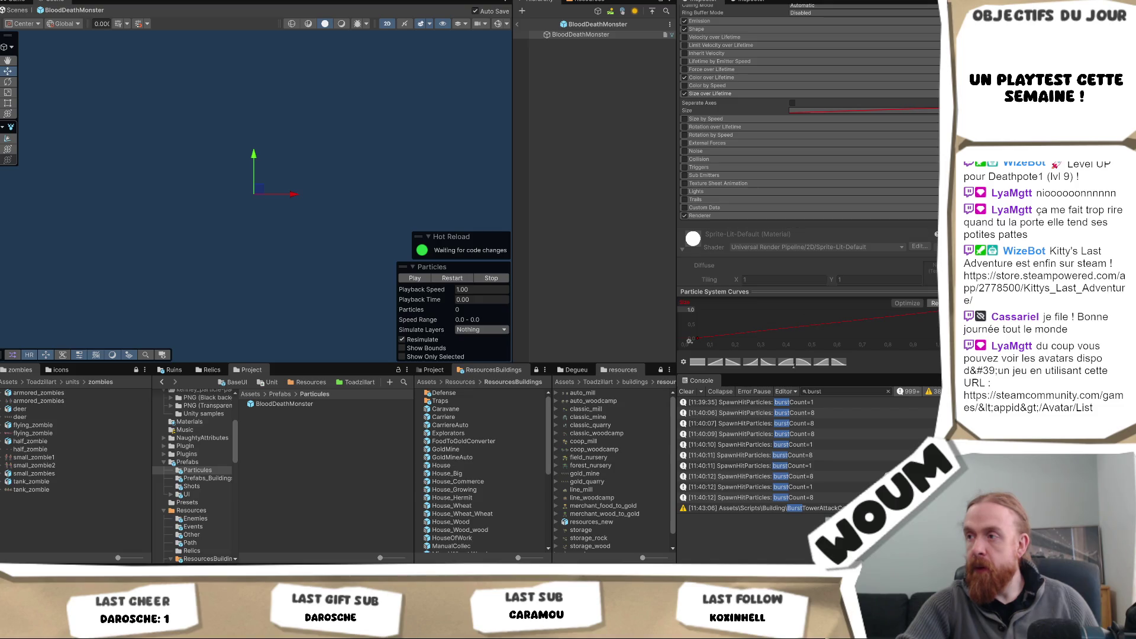
pyautogui.moveTo(689, 341); pyautogui.dragTo(690, 313)
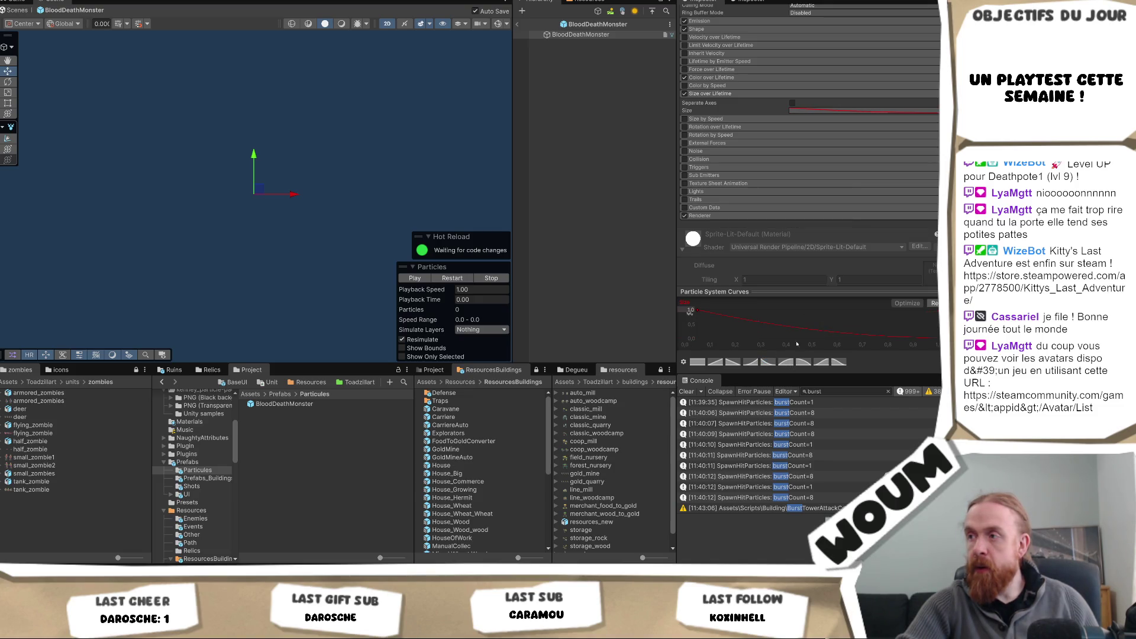
pyautogui.moveTo(808, 329); pyautogui.dragTo(809, 301)
pyautogui.click(698, 310)
pyautogui.moveTo(698, 319); pyautogui.dragTo(697, 339)
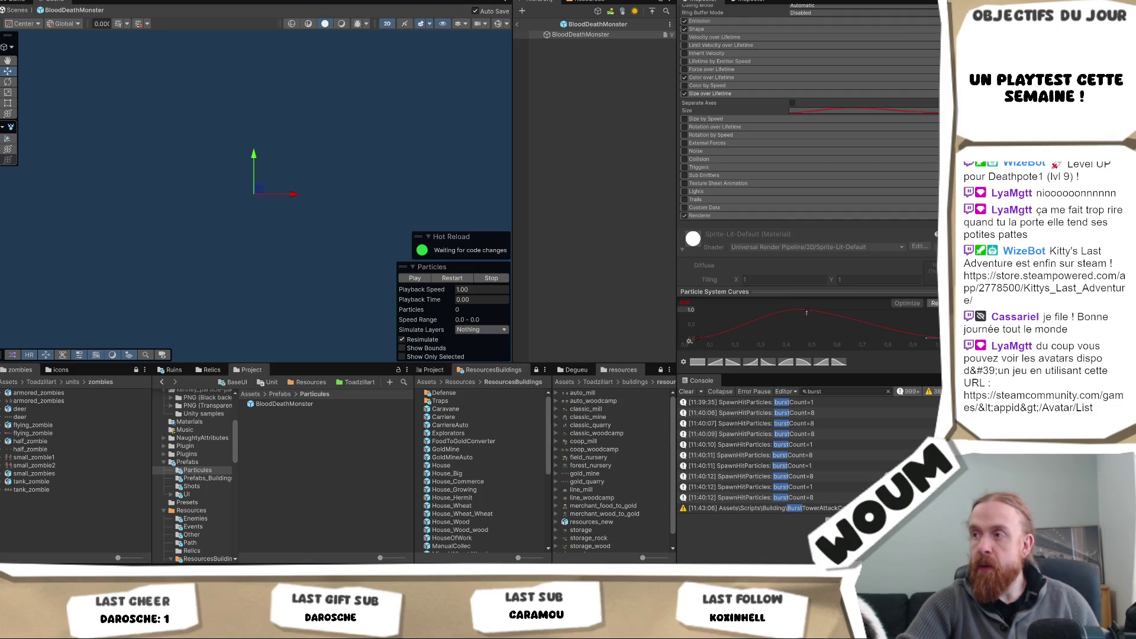
pyautogui.moveTo(833, 315); pyautogui.dragTo(835, 307)
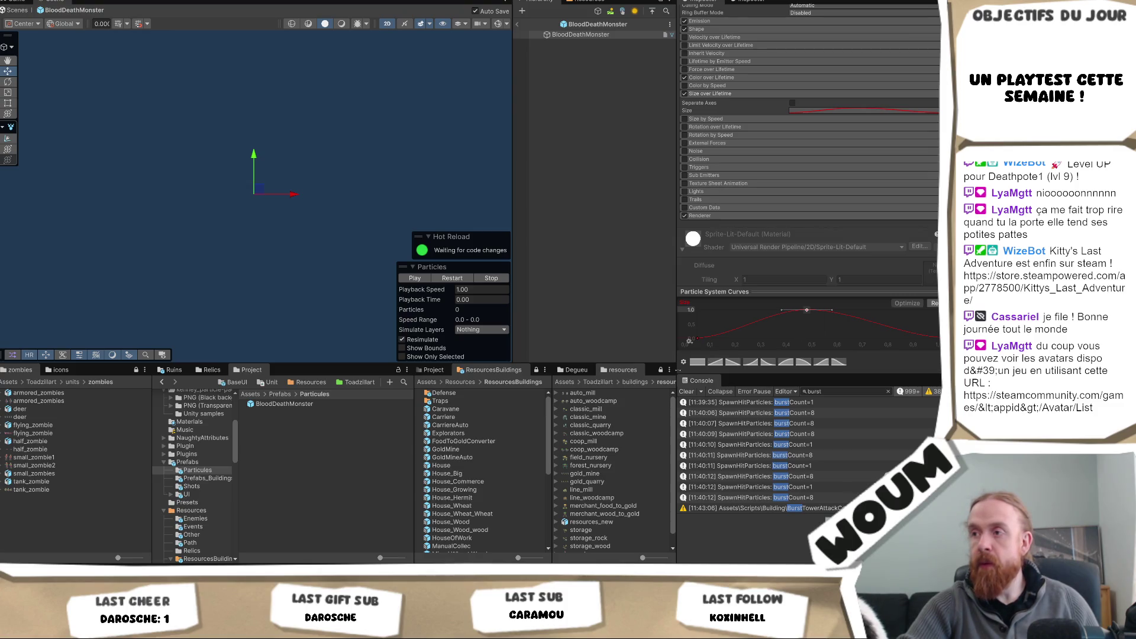
# Step: Save the edited size curve as a new curve preset
pyautogui.click(683, 362)
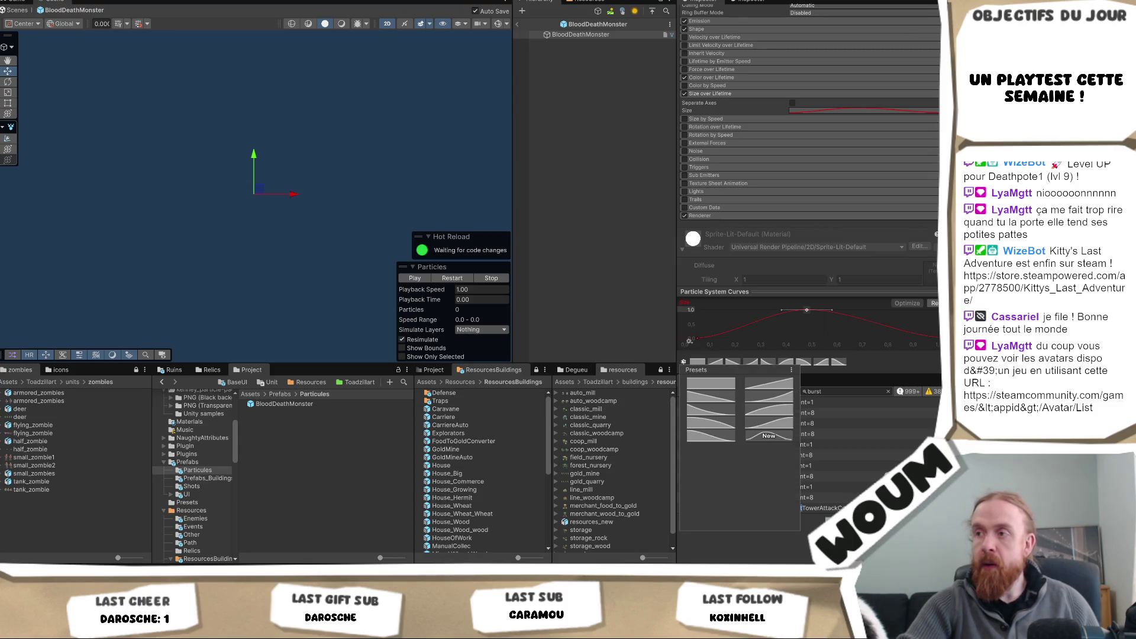
pyautogui.click(769, 436)
pyautogui.click(901, 362)
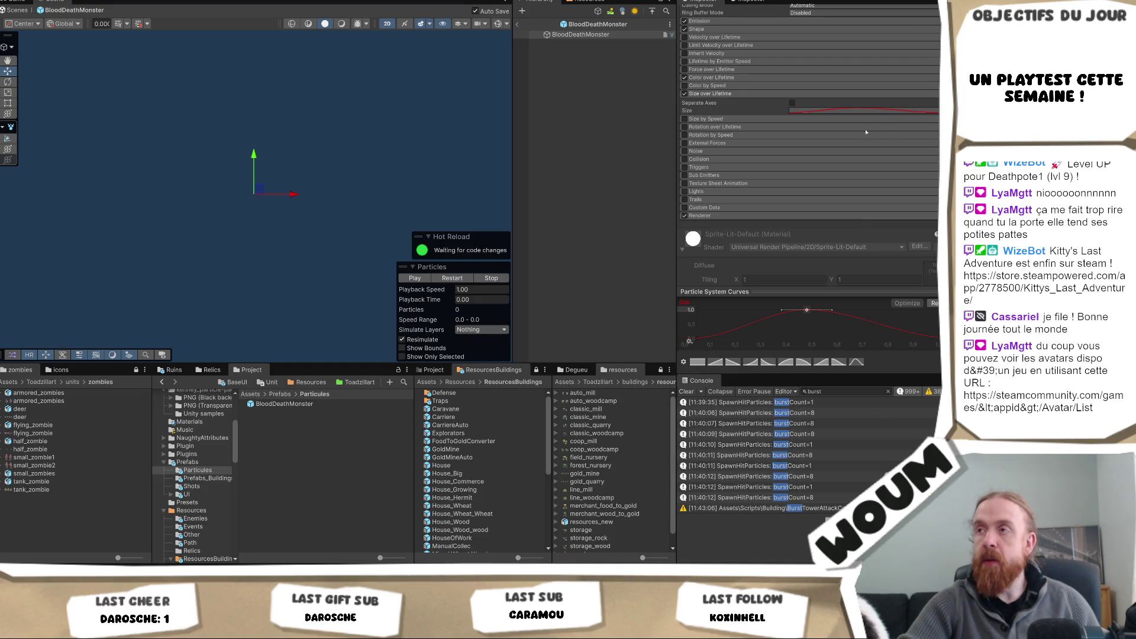
# Step: Preview the particle effect playing, then exit prefab mode back to testmap
pyautogui.click(415, 277)
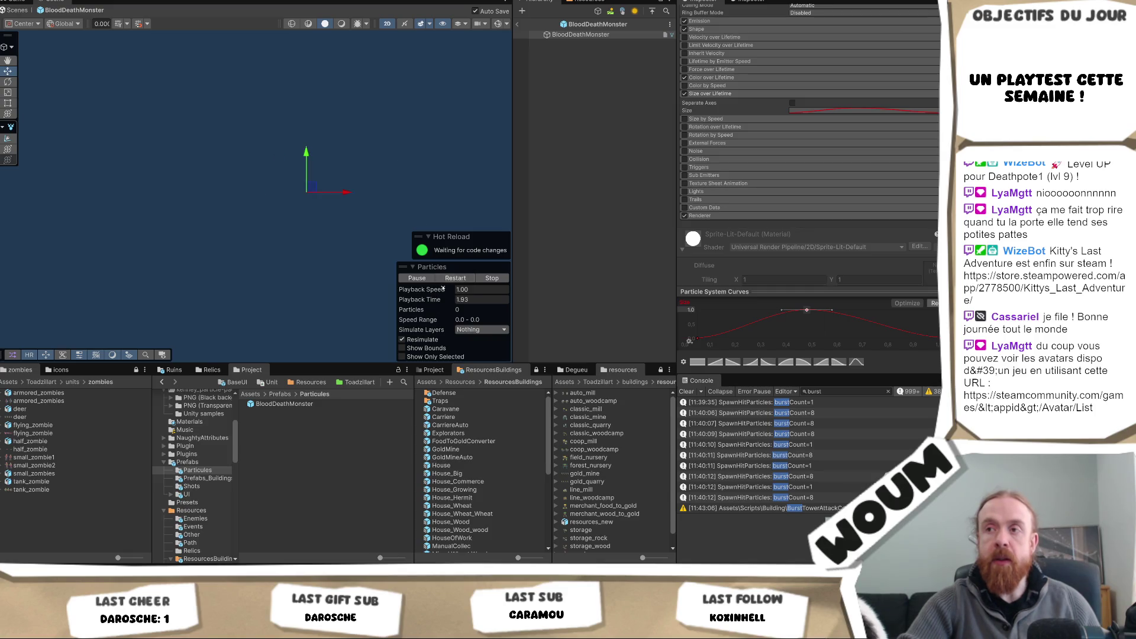
pyautogui.scroll(2, 840, 92)
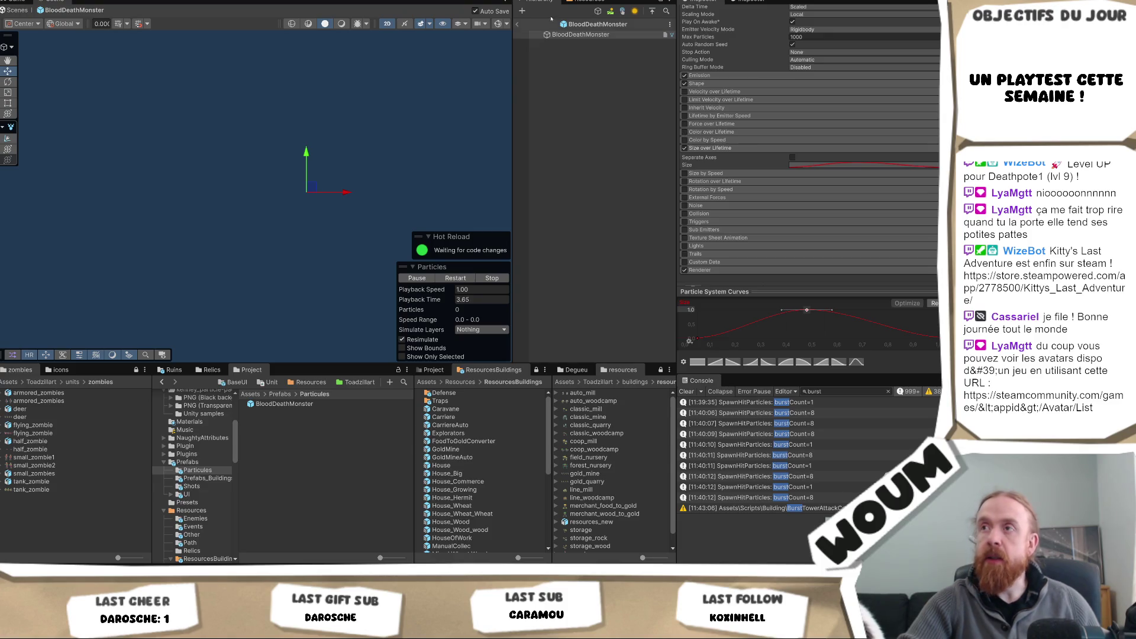
pyautogui.click(517, 25)
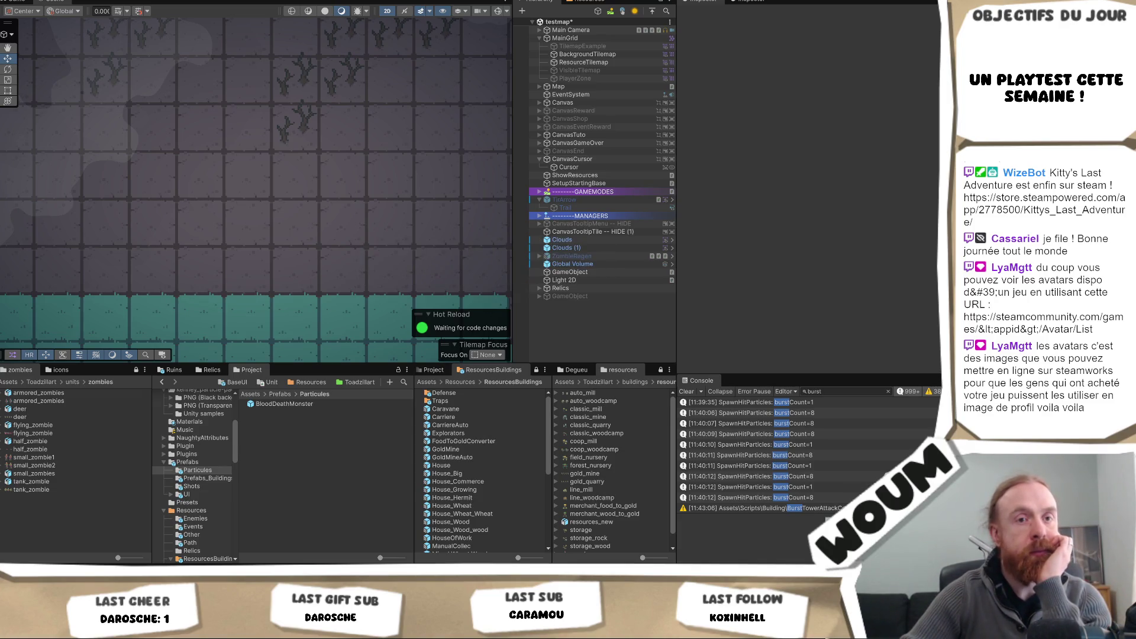
# Step: Start the playtest with Ctrl+P, dismiss the alpha intro, and place the town center and Base Tower
pyautogui.hotkey('ctrl', 'p')
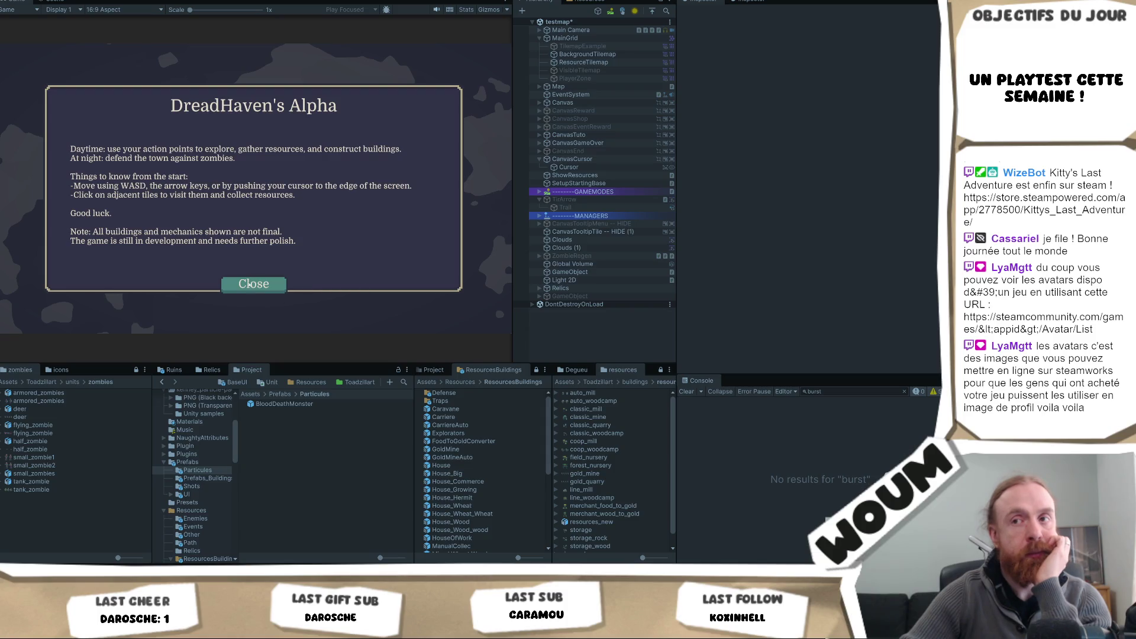
pyautogui.click(250, 284)
pyautogui.click(247, 284)
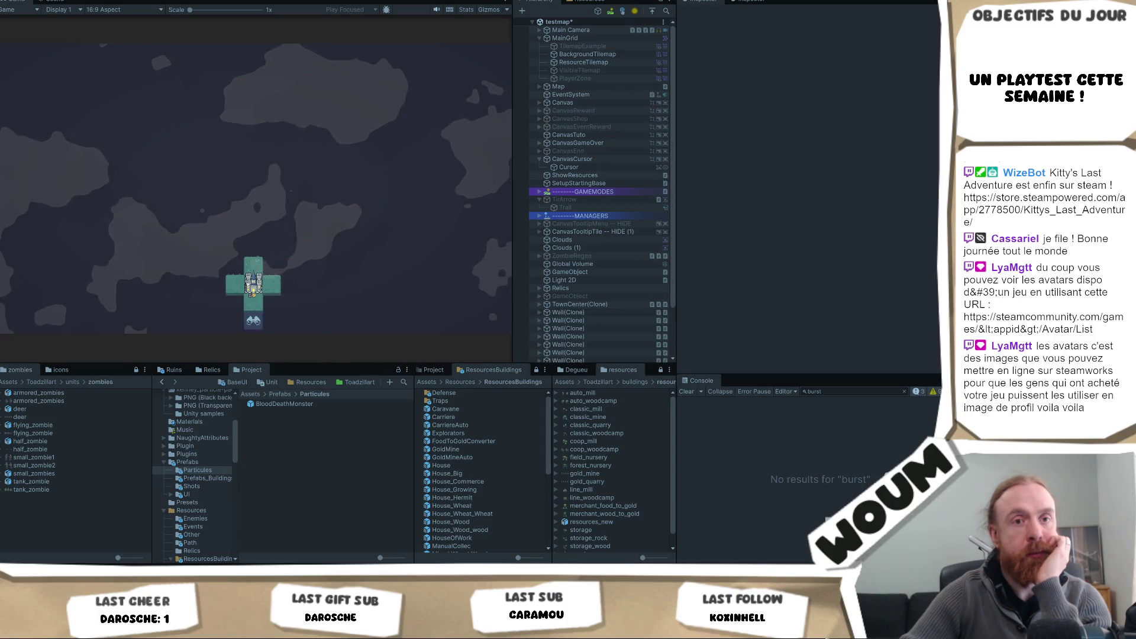
pyautogui.click(262, 237)
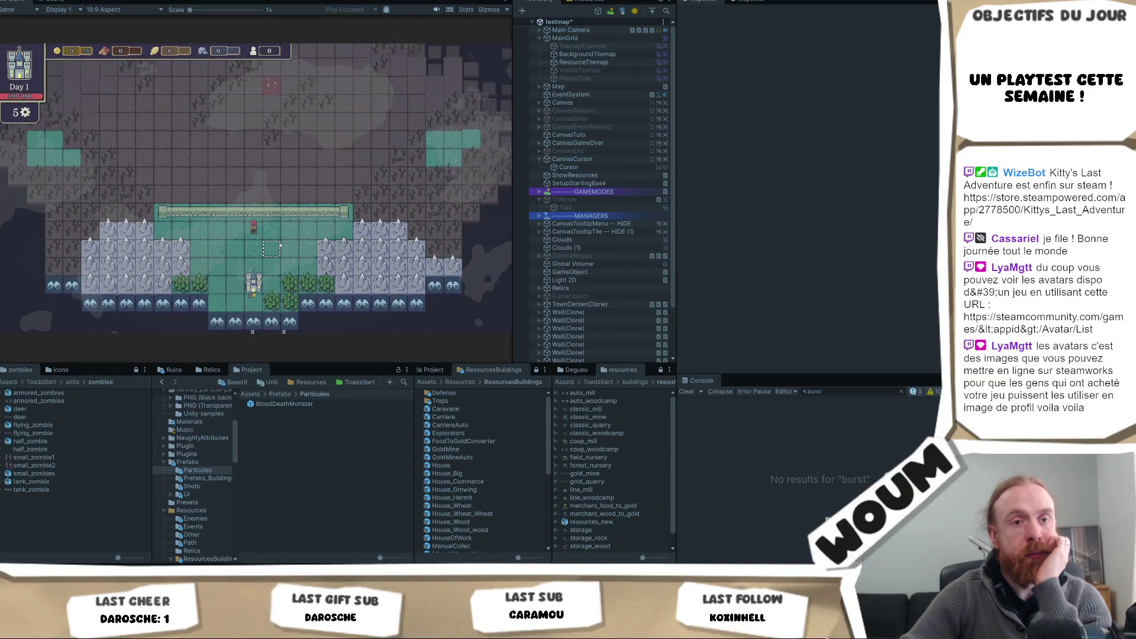
pyautogui.moveTo(288, 304)
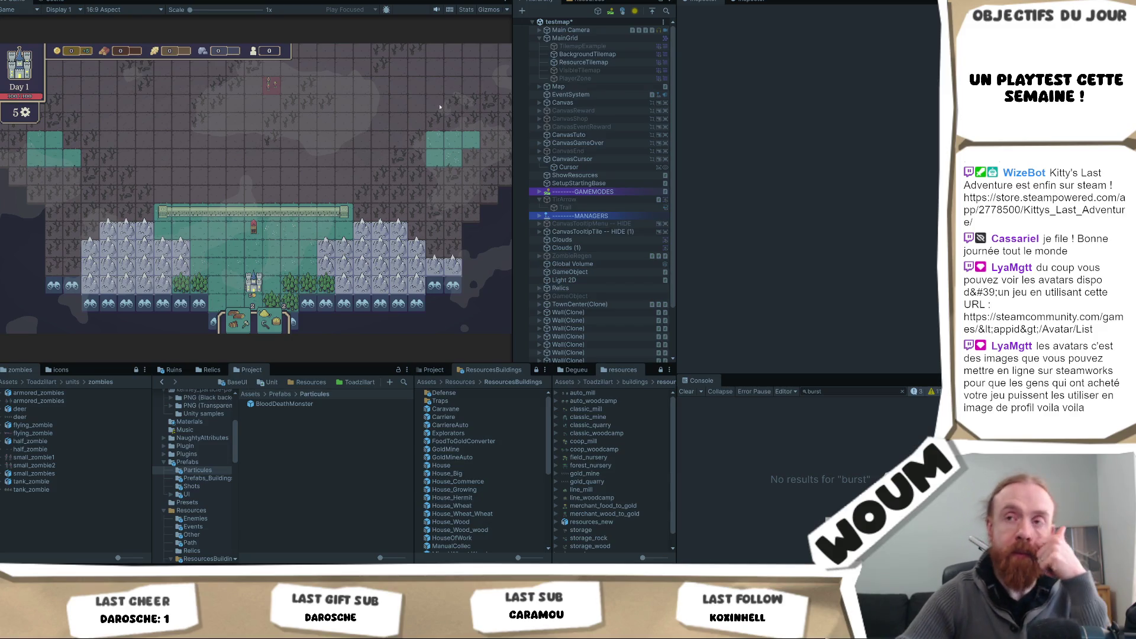
pyautogui.scroll(2, 281, 202)
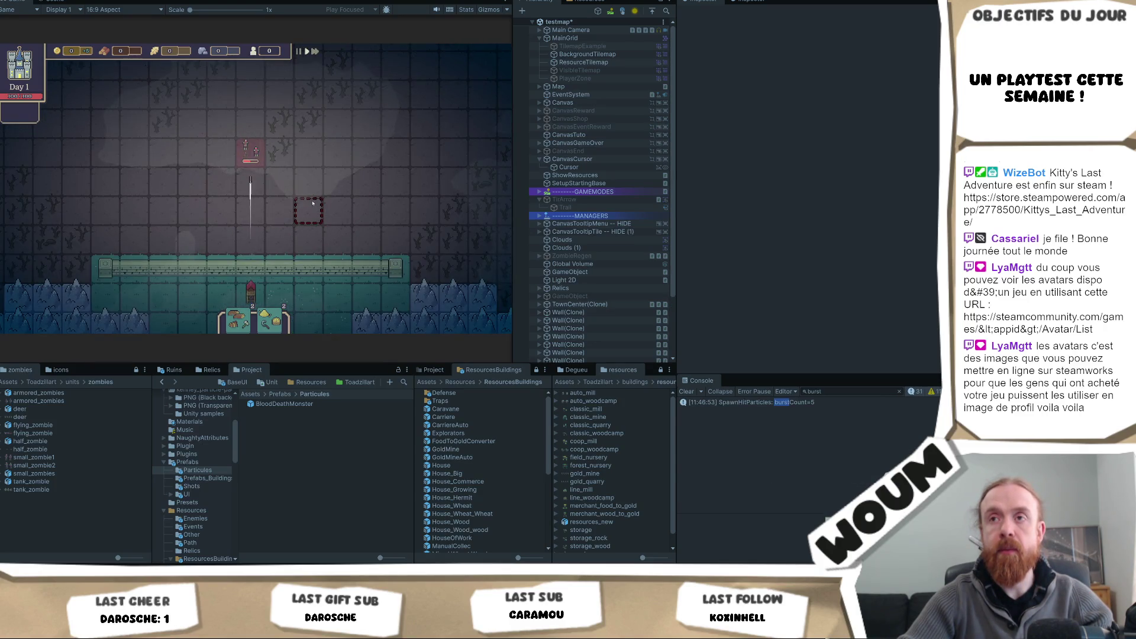
# Step: Take the Automatic Chopping and House, Base Tower and middle kits, then select BloodDeathMonster
pyautogui.click(254, 262)
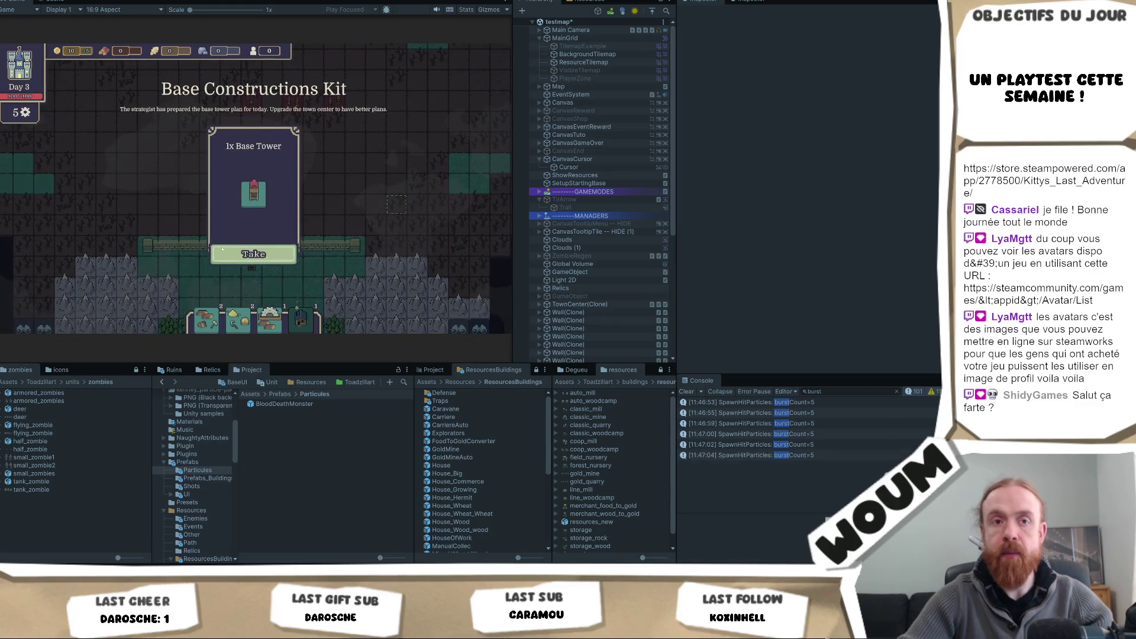
pyautogui.click(273, 255)
pyautogui.click(274, 254)
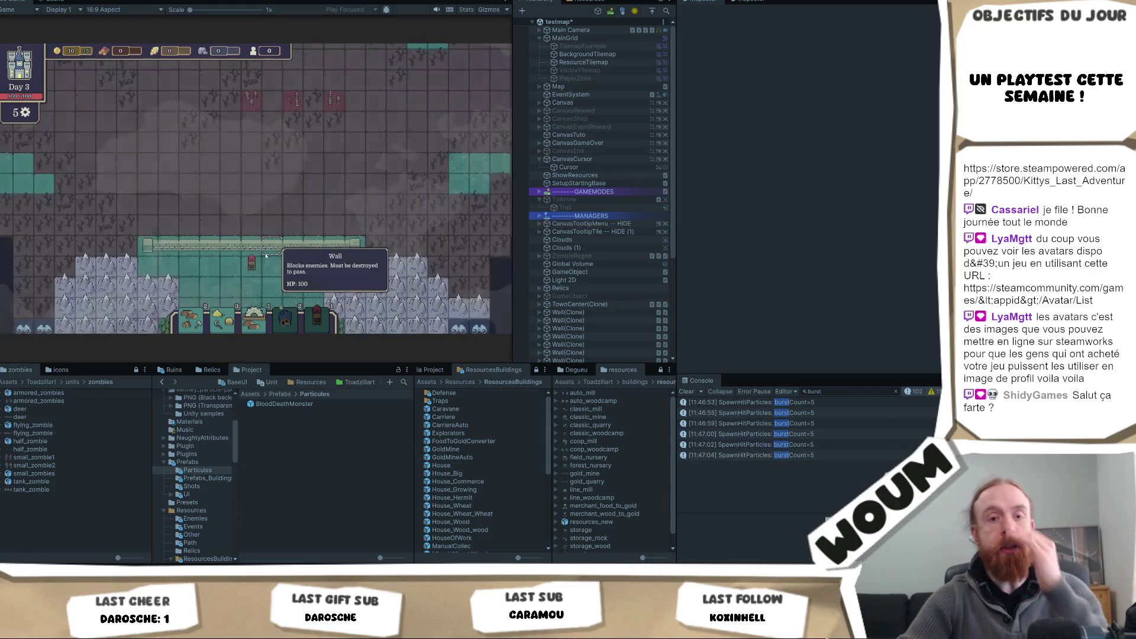
pyautogui.click(284, 404)
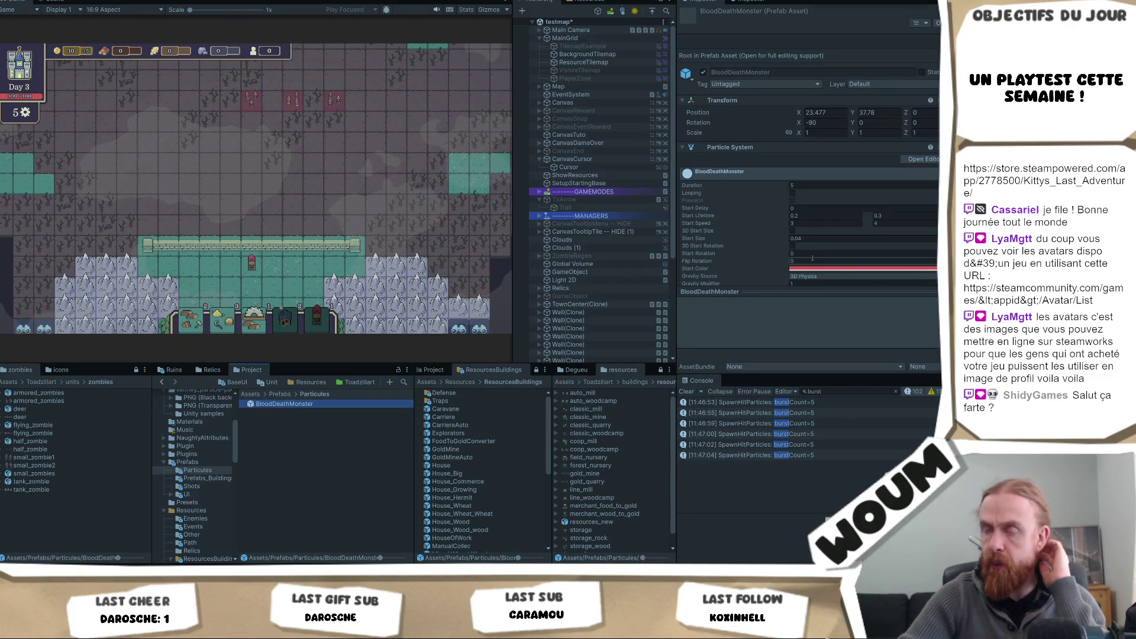
# Step: Set BloodDeathMonster's maximum Start Lifetime to 0.4, adjust Start Speed, and set Start Size to 0.1
pyautogui.click(848, 223)
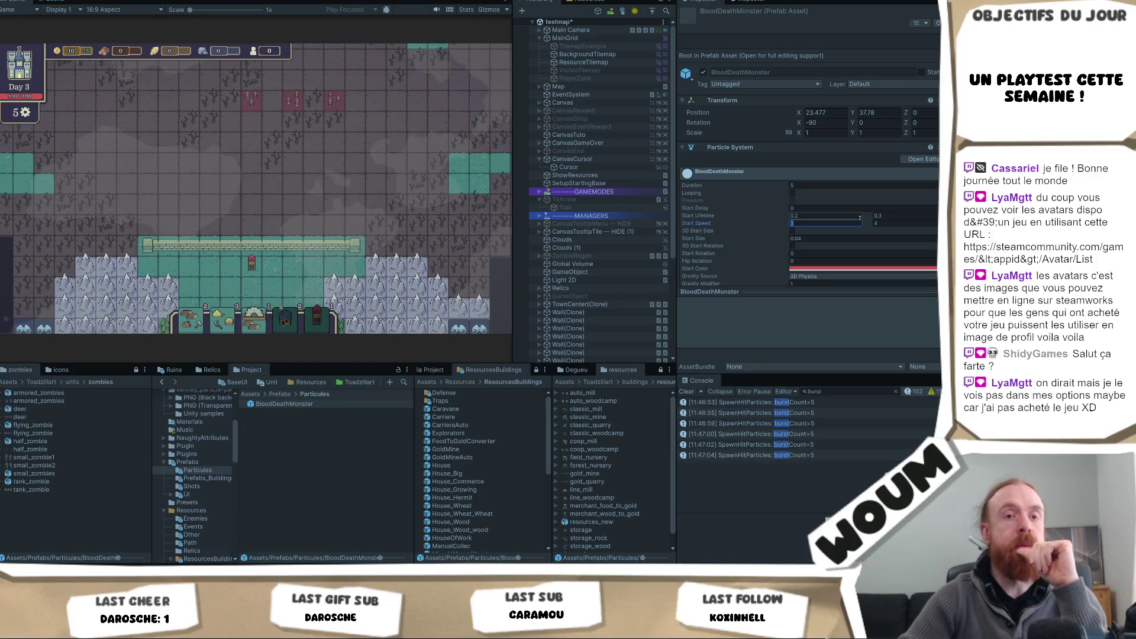
pyautogui.click(831, 217)
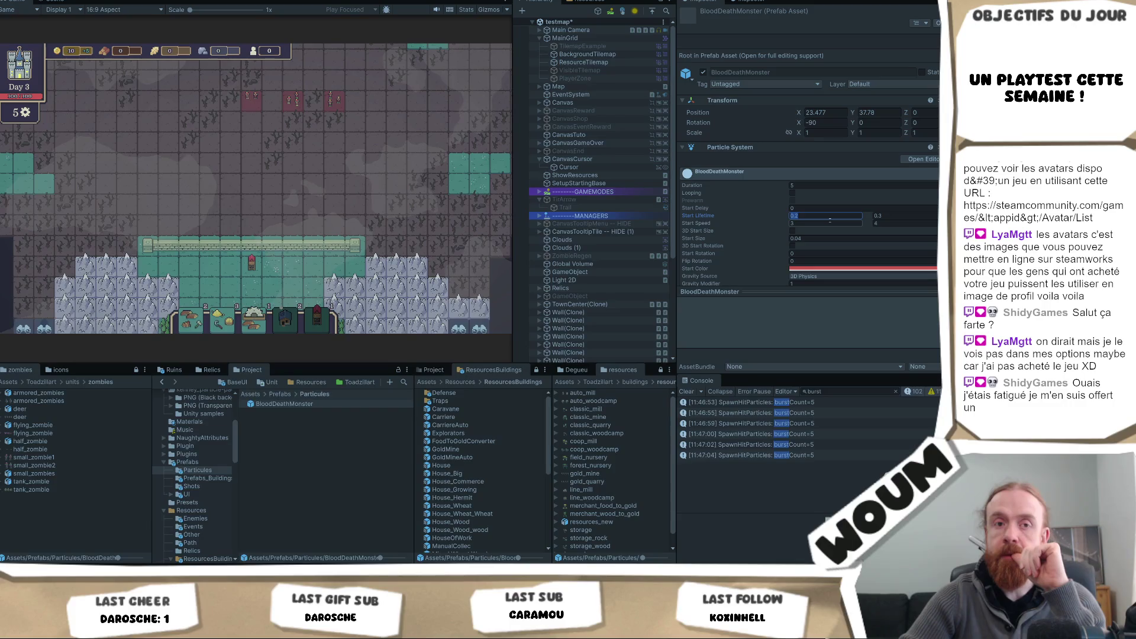
pyautogui.press('Tab')
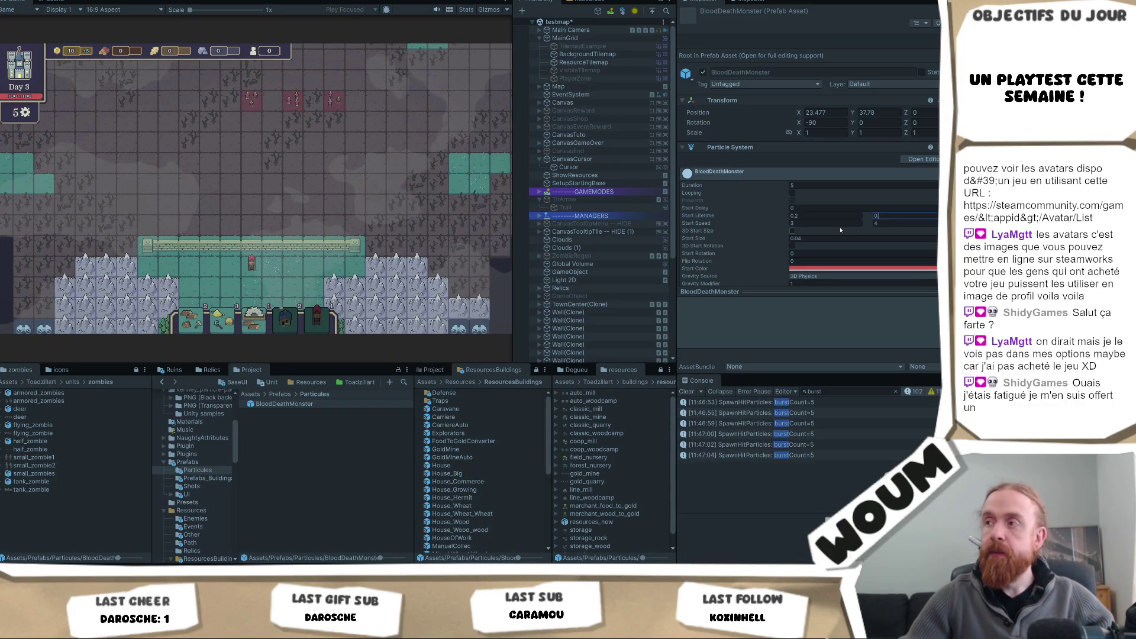
pyautogui.write('.4')
pyautogui.click(829, 216)
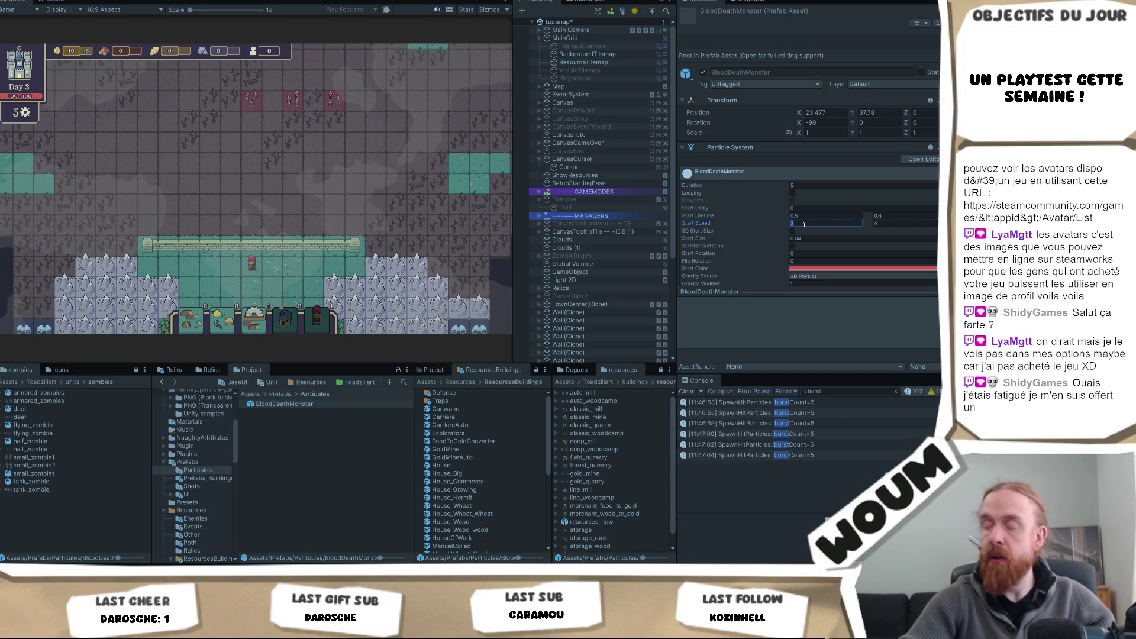
pyautogui.click(812, 239)
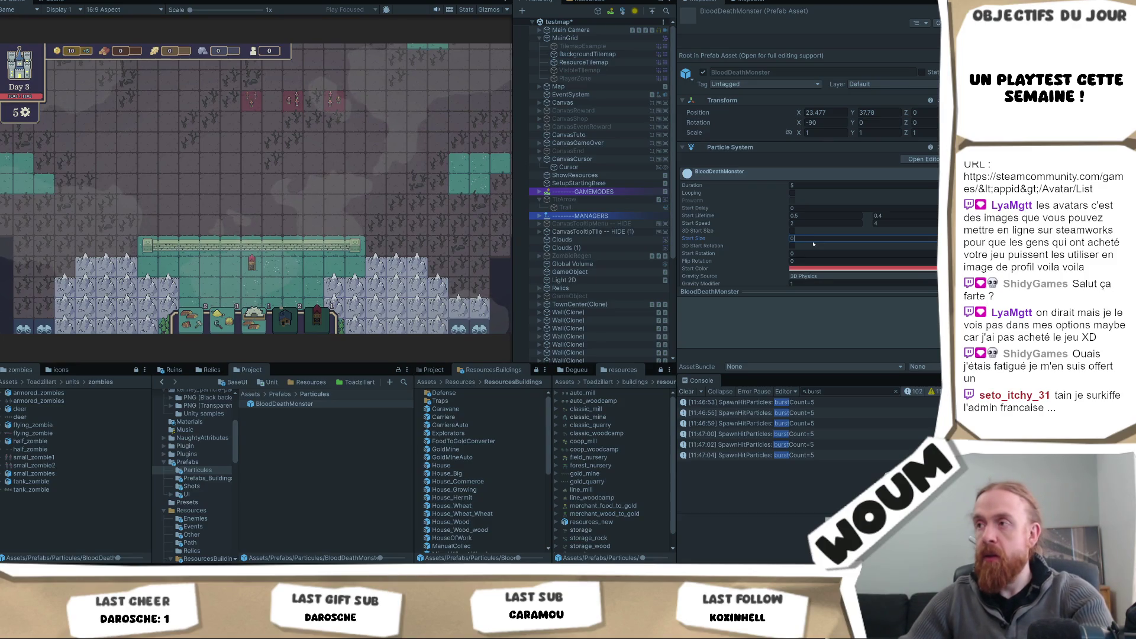
pyautogui.click(274, 169)
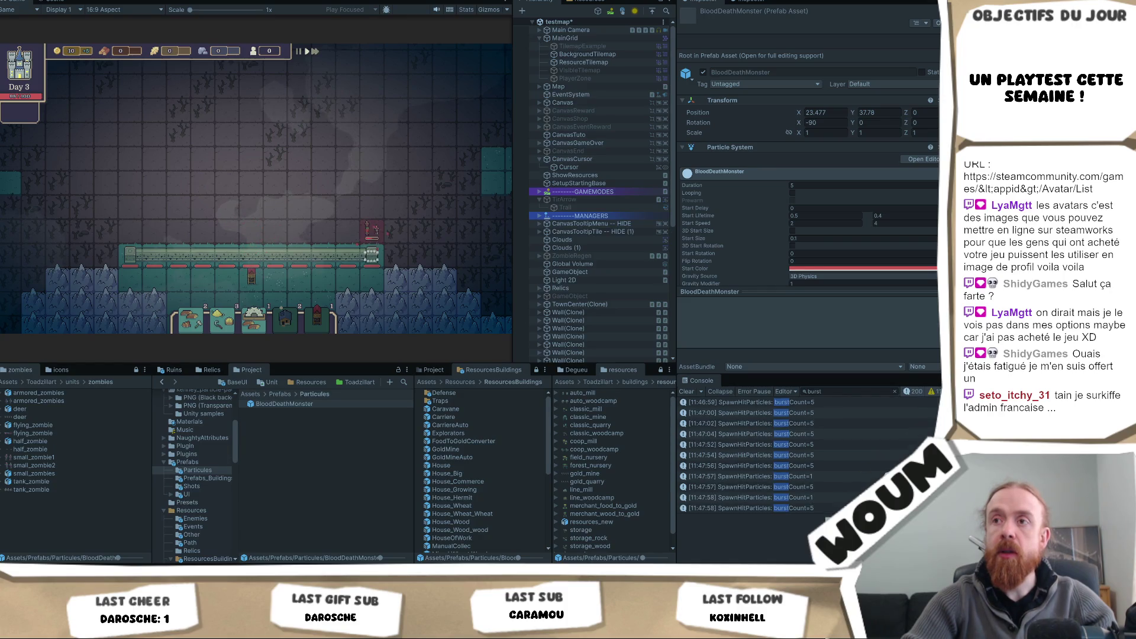
# Step: Reduce BloodDeathMonster's Start Size to 0.05 and resume the game
pyautogui.hotkey('ctrl', '1')
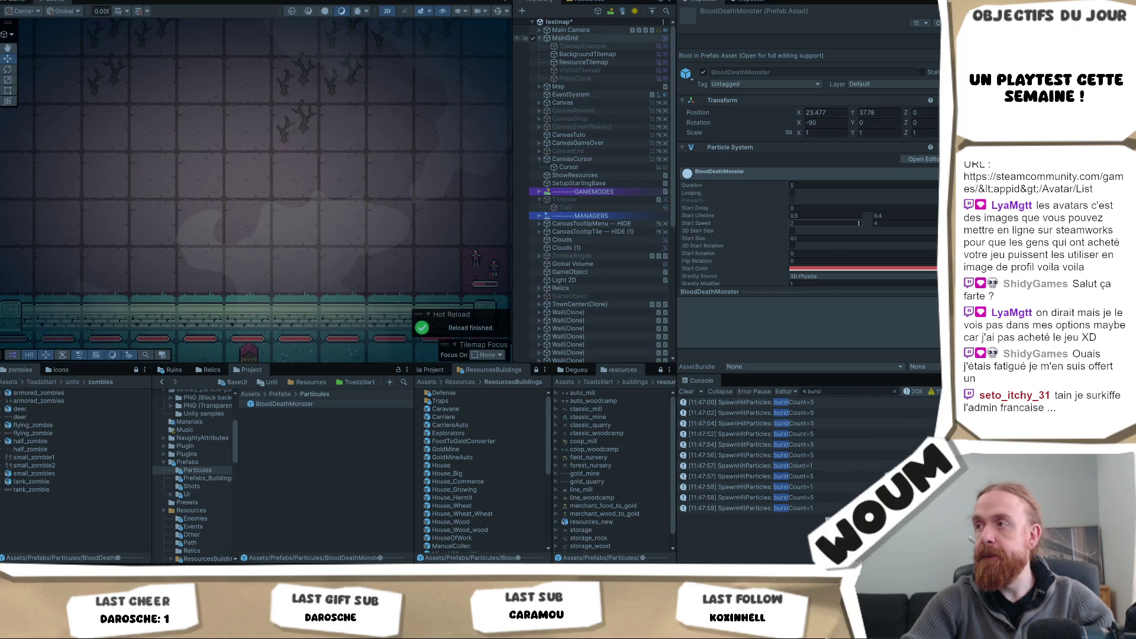
pyautogui.click(834, 237)
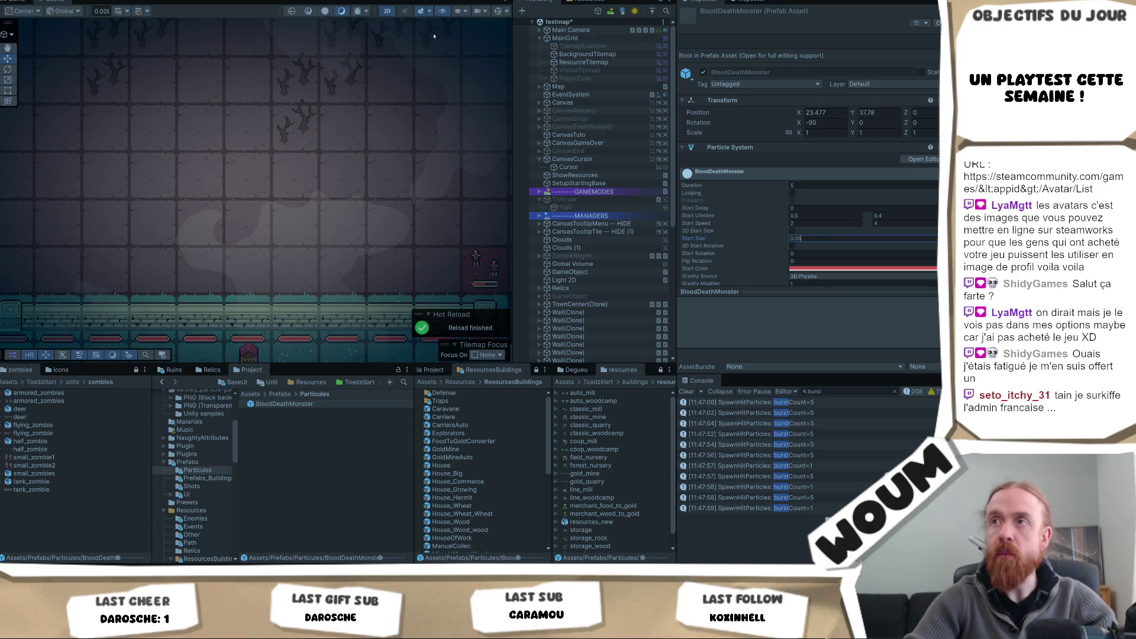
pyautogui.hotkey('ctrl', 'p')
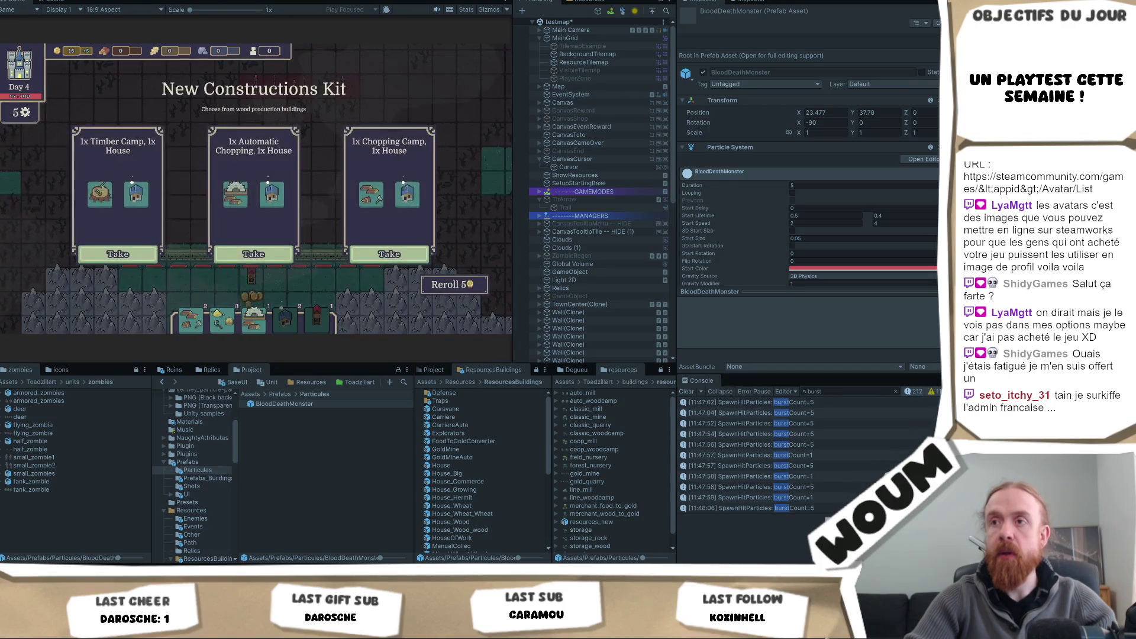
# Step: Take the Automatic Chopping kit, a second-kit building, the Jester Tower and Timber Camp
pyautogui.click(293, 256)
pyautogui.click(402, 195)
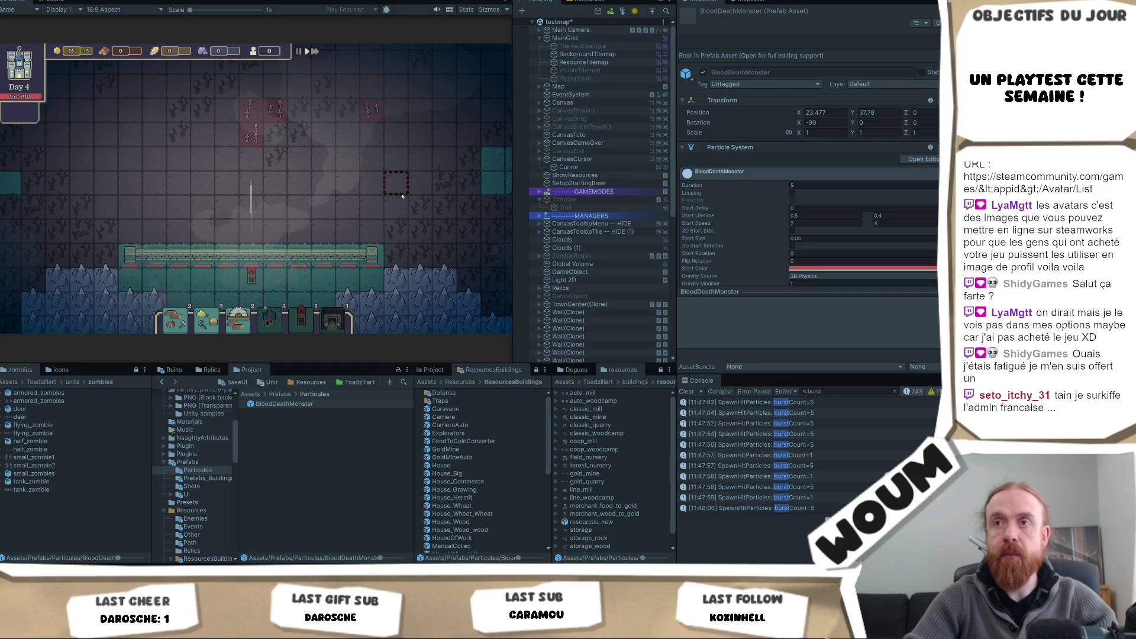
pyautogui.scroll(1, 402, 195)
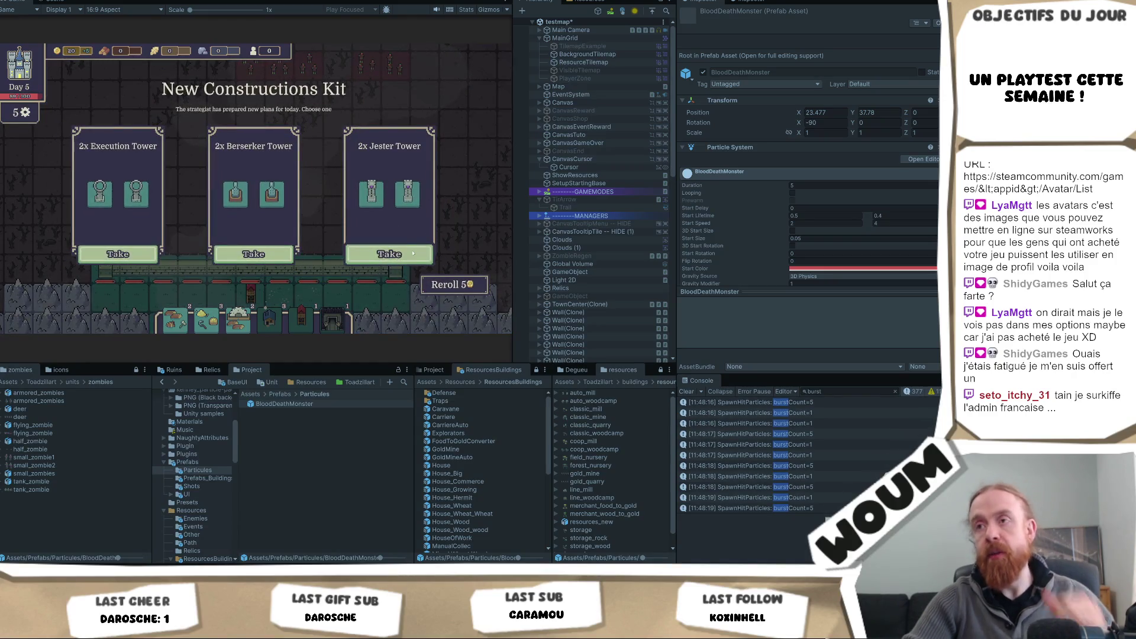
pyautogui.click(383, 254)
pyautogui.click(389, 255)
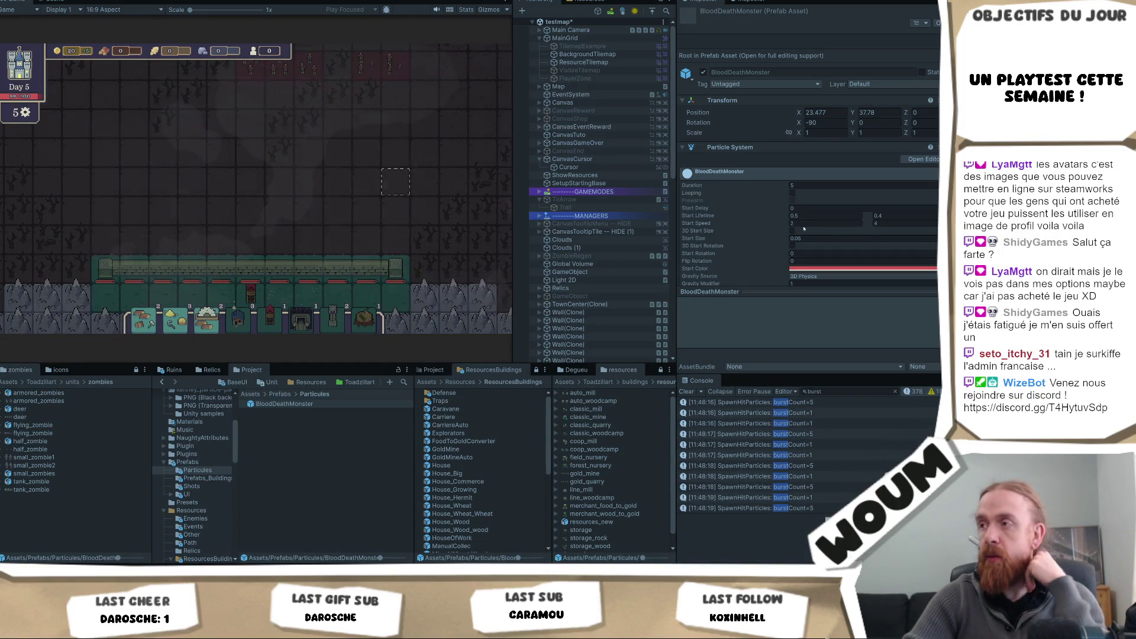
# Step: Set BloodDeathMonster's Shape module radius to 0.25 while play mode keeps running
pyautogui.scroll(-8, 846, 209)
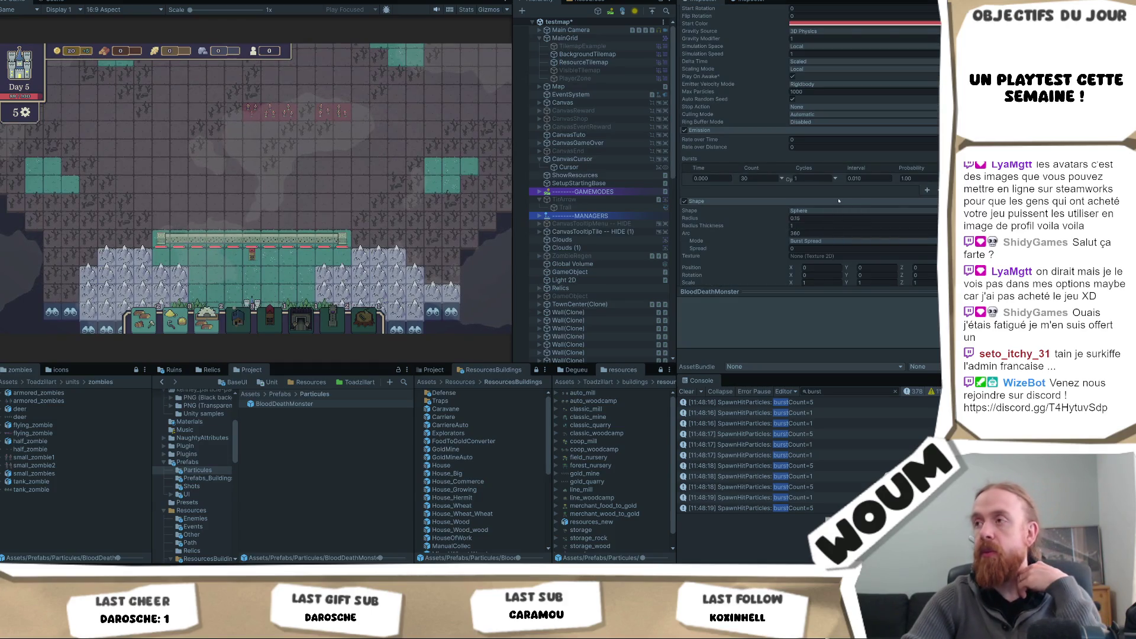
pyautogui.scroll(-2, 829, 198)
pyautogui.write('0.25')
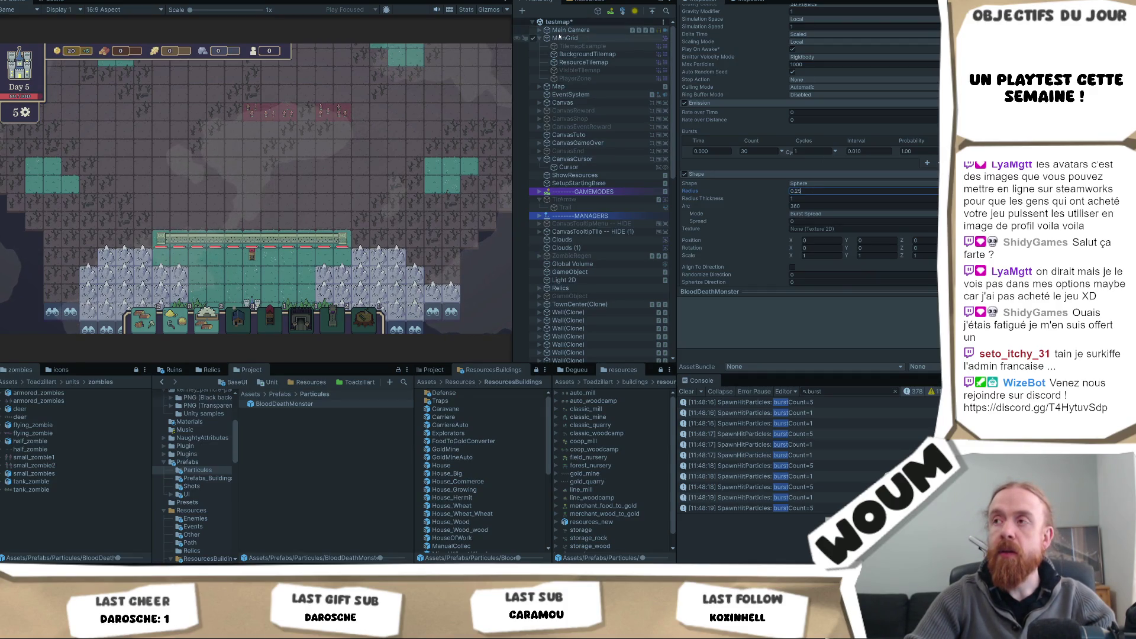
pyautogui.click(303, 177)
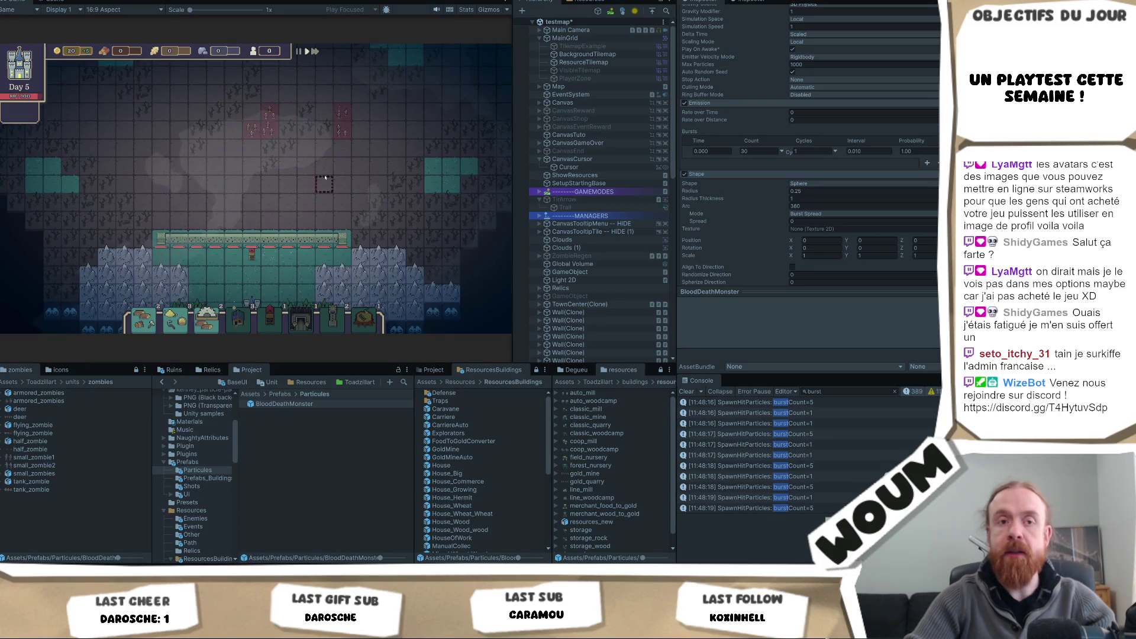
pyautogui.scroll(2, 332, 174)
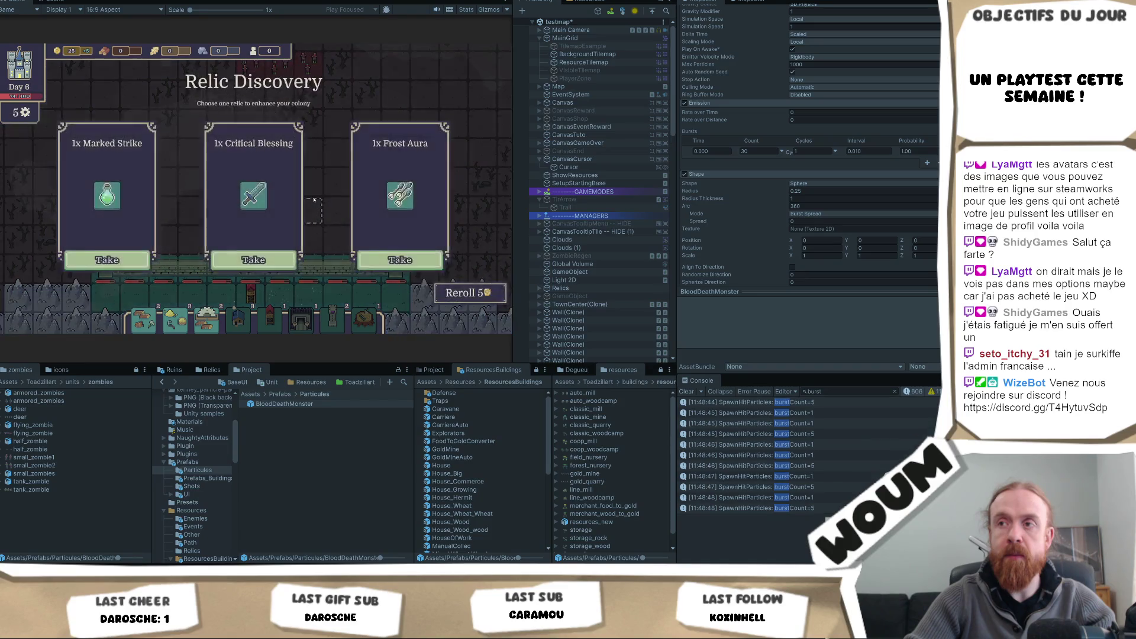
# Step: Take the Critical Blessing relic plus the Jester Tower, Timber Camp and another construction
pyautogui.click(277, 248)
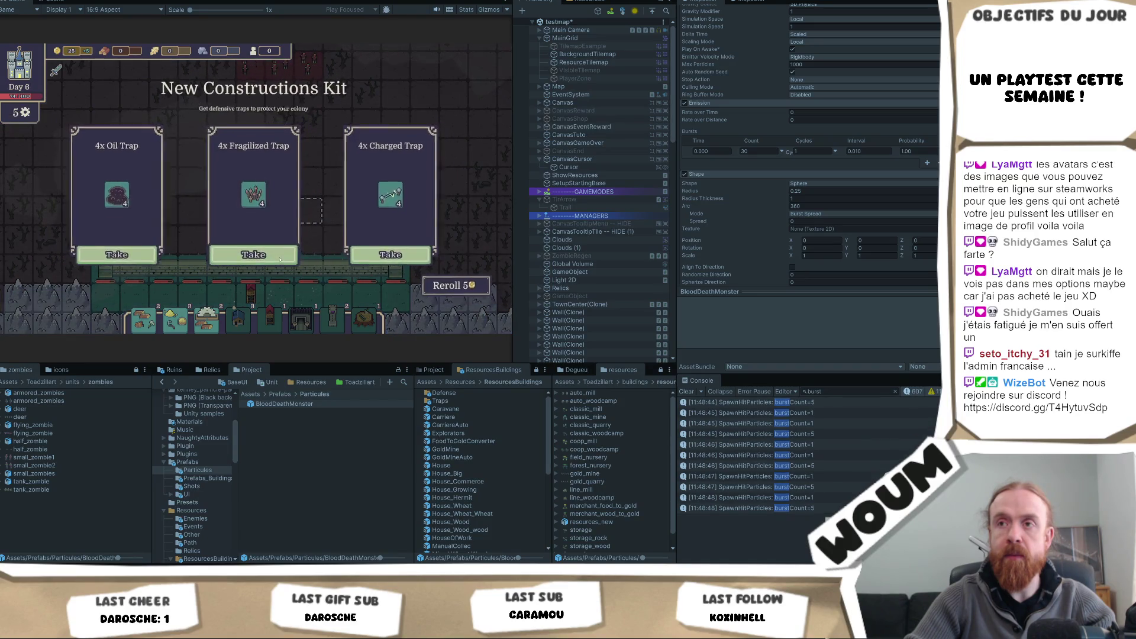
pyautogui.click(253, 259)
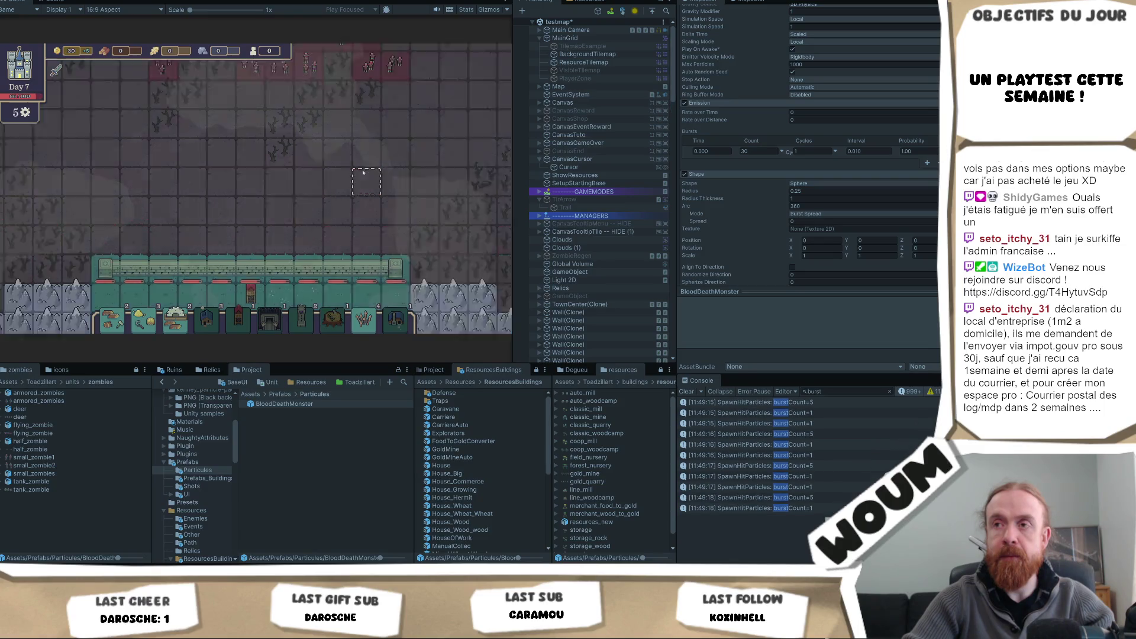
pyautogui.click(253, 254)
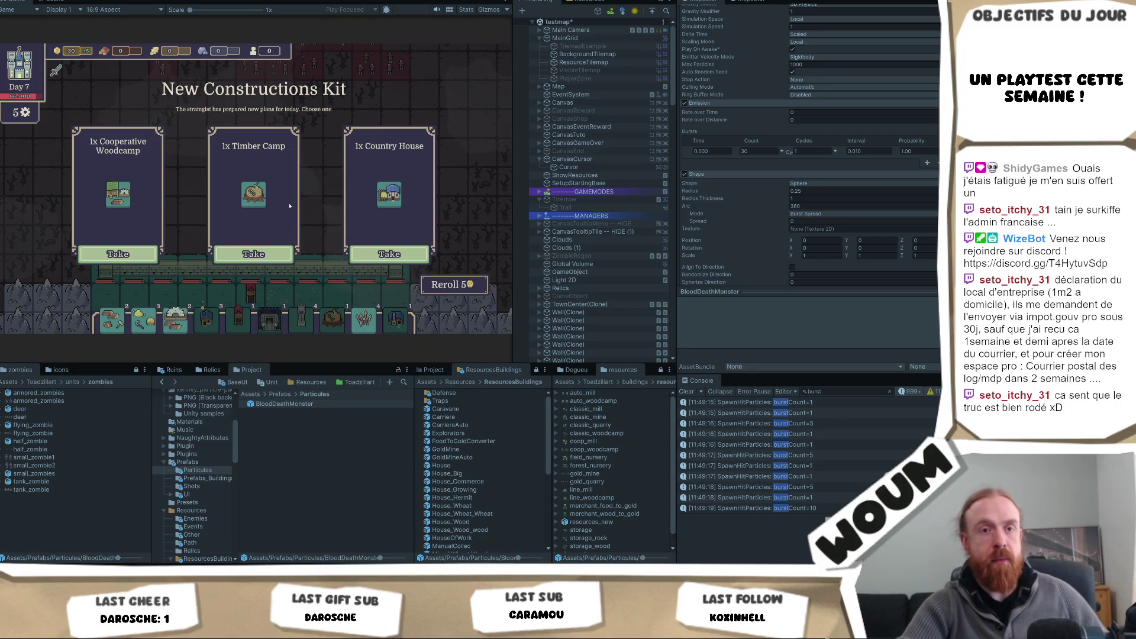
pyautogui.click(255, 254)
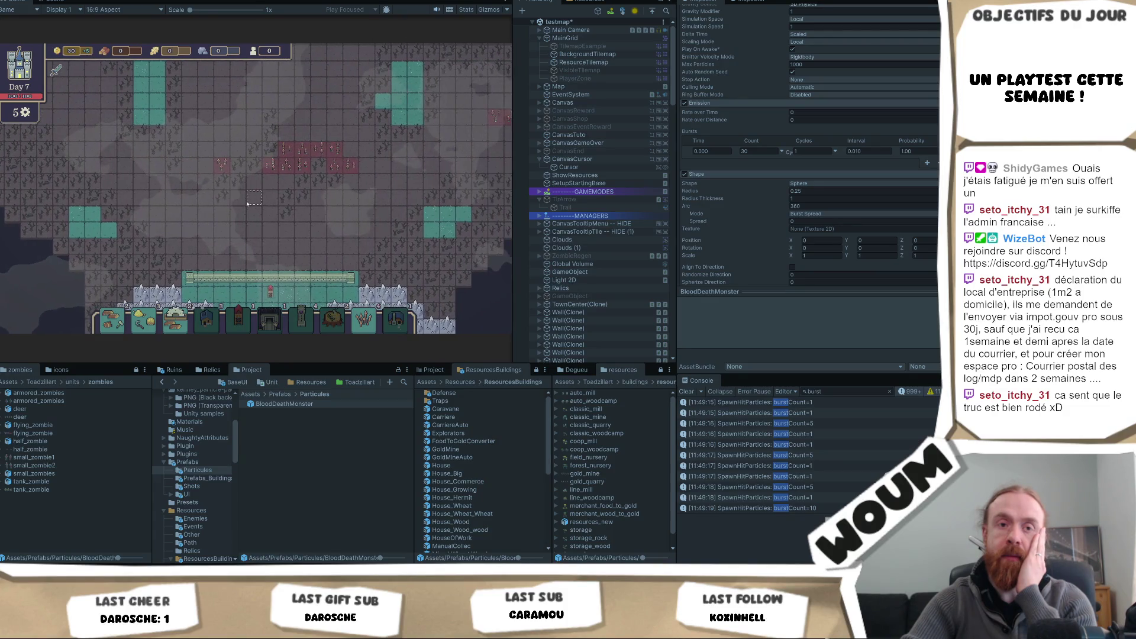
# Step: Zoom in and pan across the map to watch the zombies up close
pyautogui.scroll(2, 248, 203)
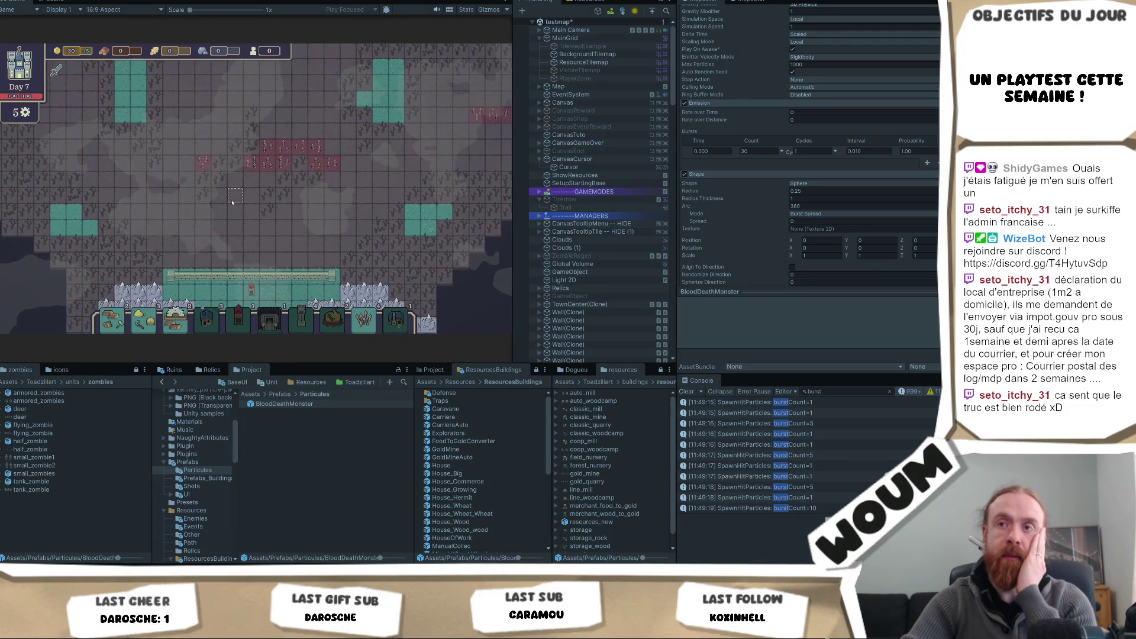
pyautogui.scroll(1, 311, 194)
pyautogui.moveTo(332, 145)
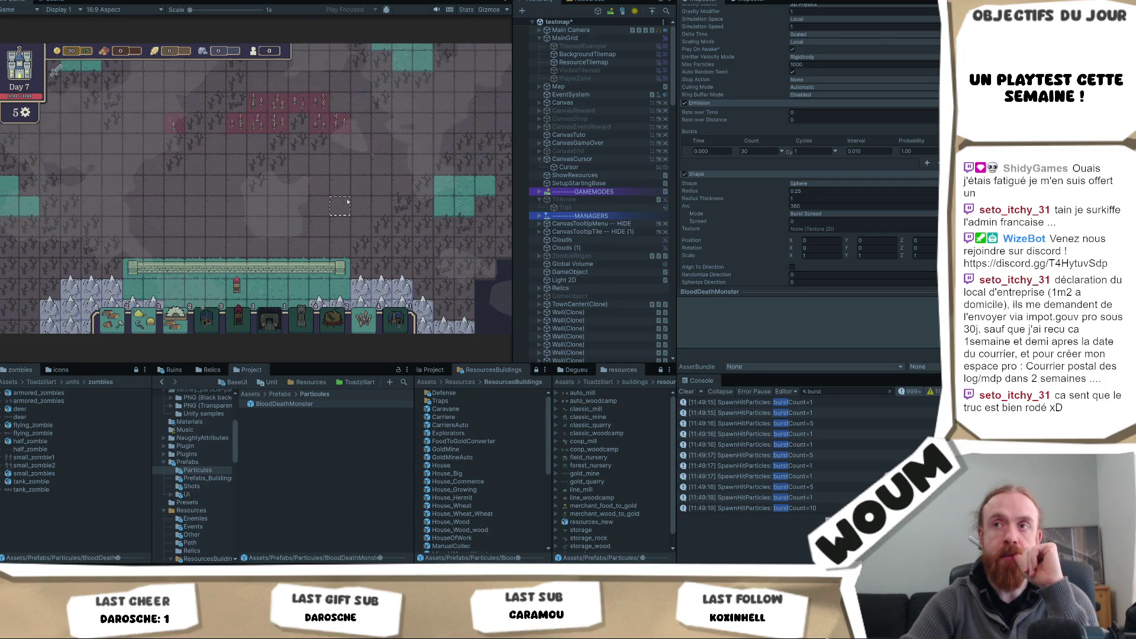
pyautogui.scroll(2, 348, 202)
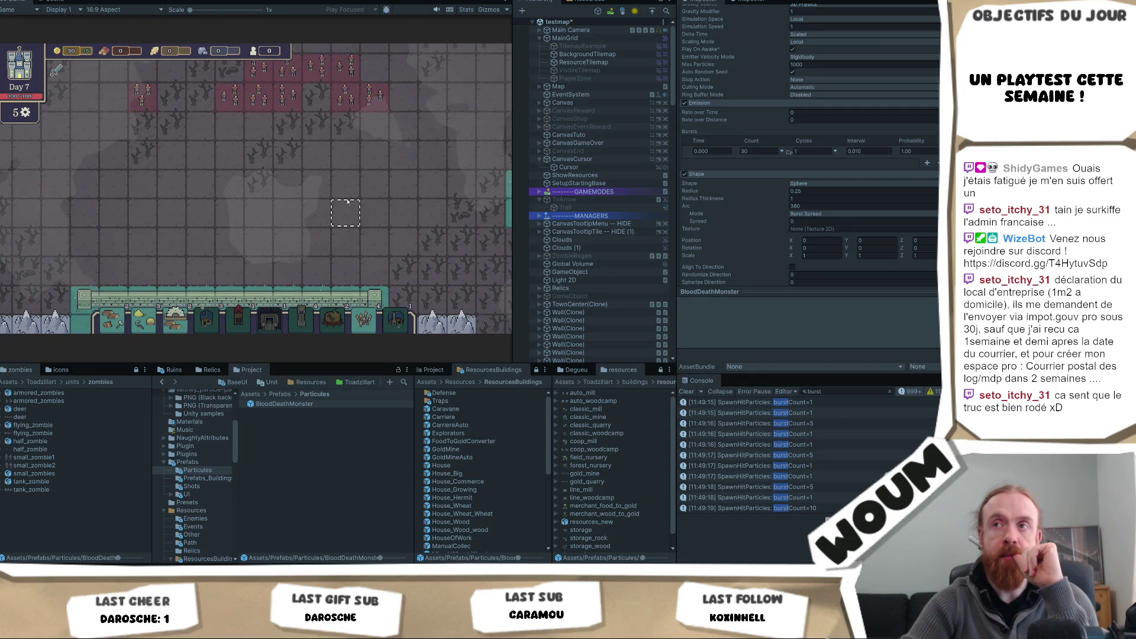
pyautogui.press('w')
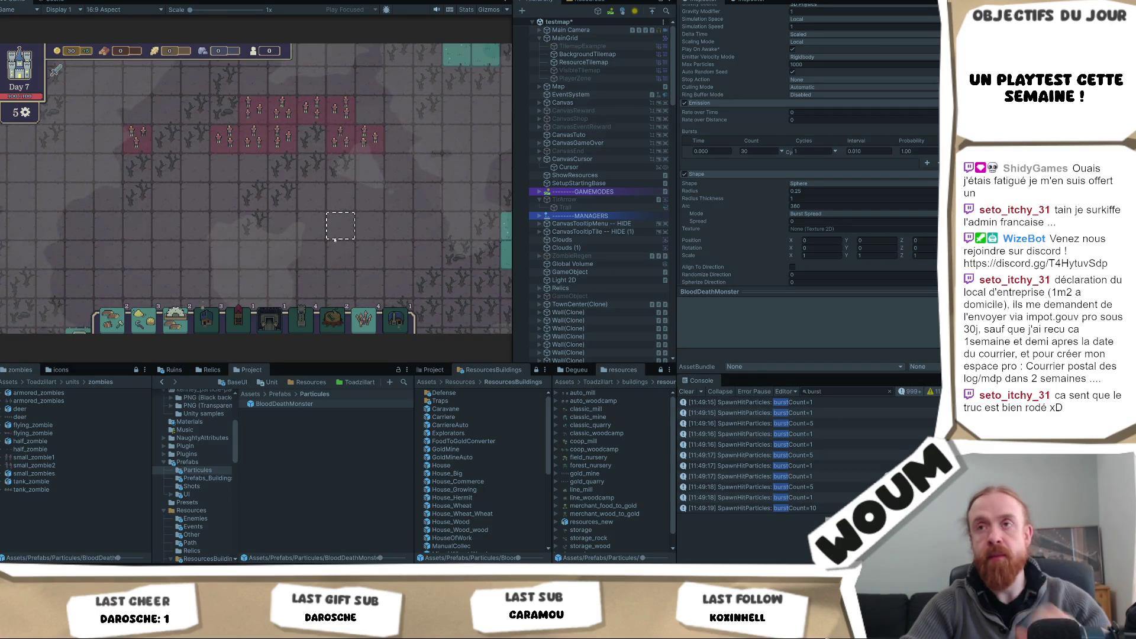
pyautogui.scroll(5, 840, 148)
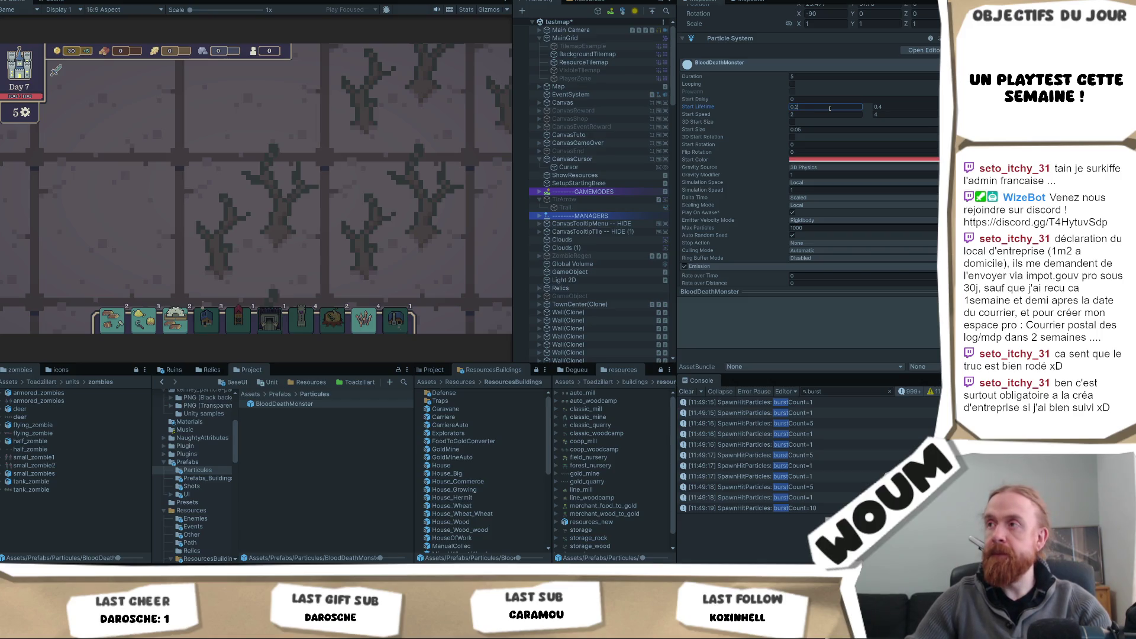
# Step: Set BloodDeathMonster's minimum Start Lifetime to 0.2 and minimum Start Speed to 1
pyautogui.click(290, 189)
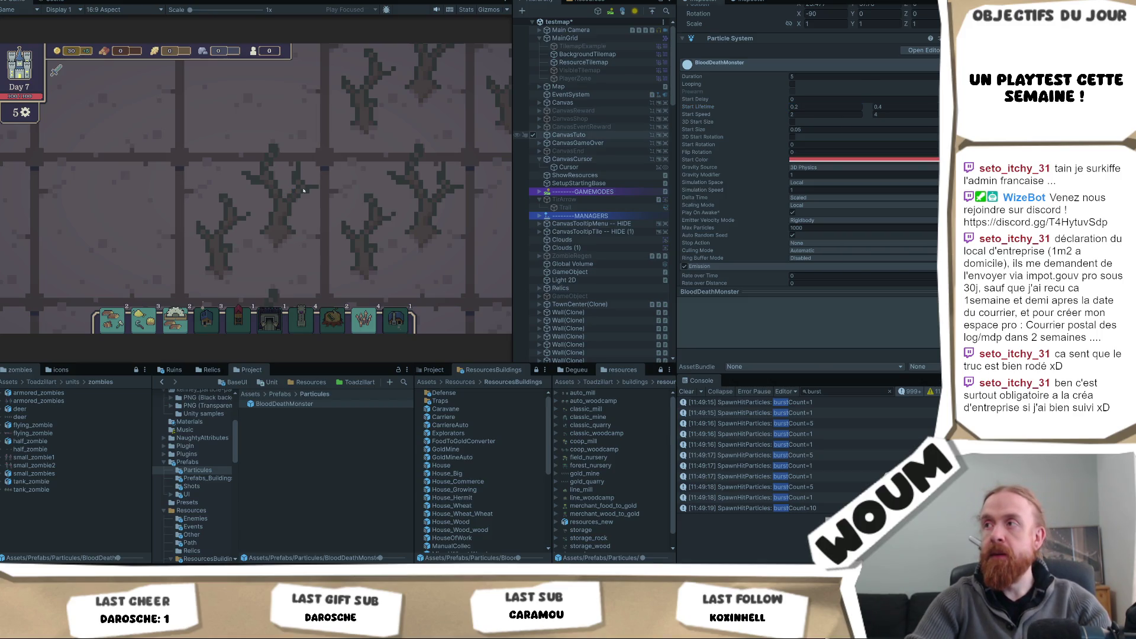
pyautogui.scroll(-3, 355, 193)
pyautogui.scroll(2, 355, 192)
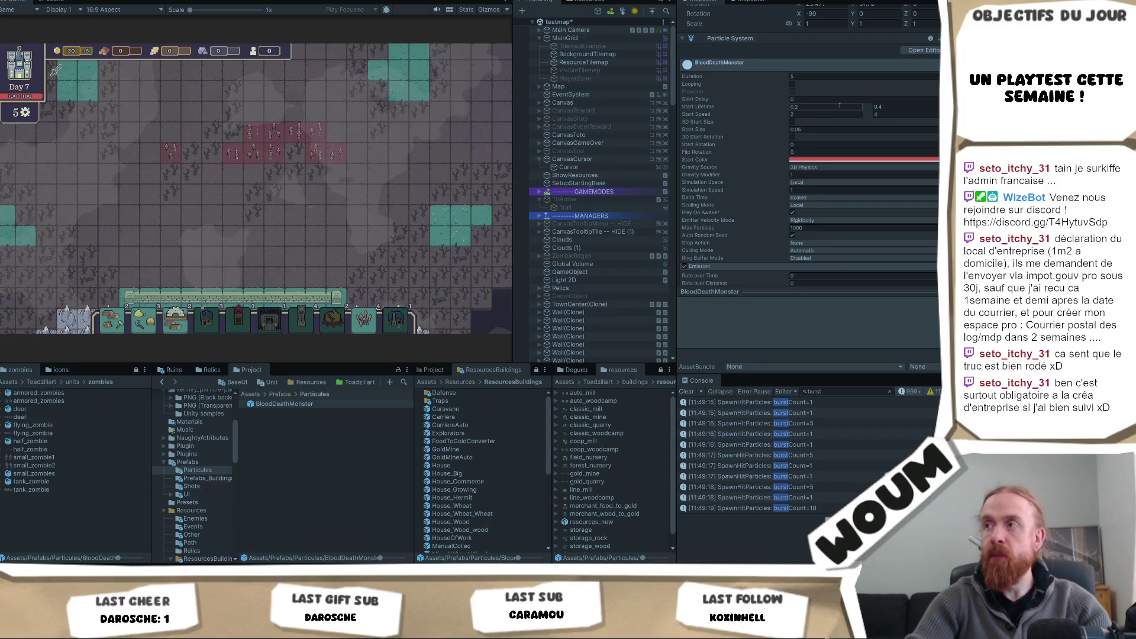
pyautogui.write('1')
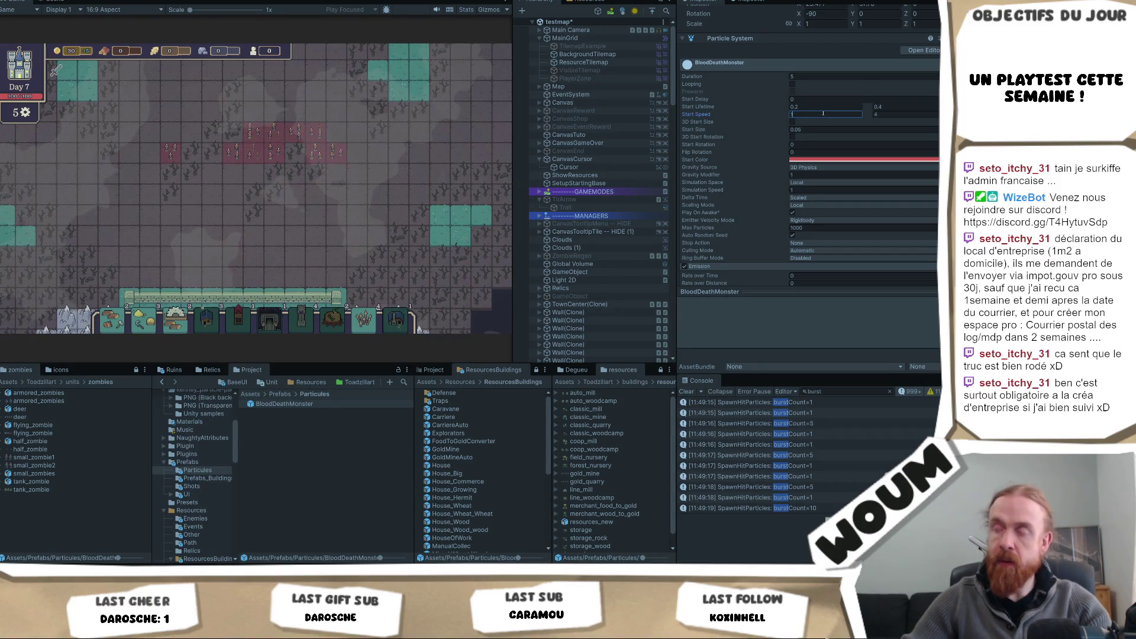
pyautogui.write('2')
pyautogui.press('Escape')
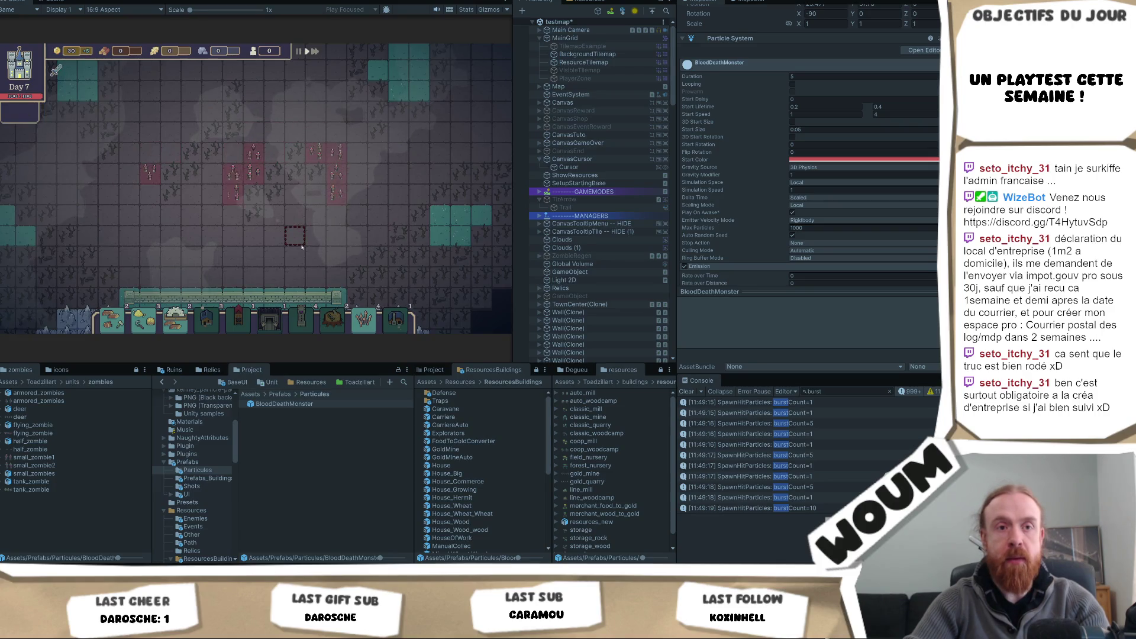
pyautogui.scroll(3, 301, 247)
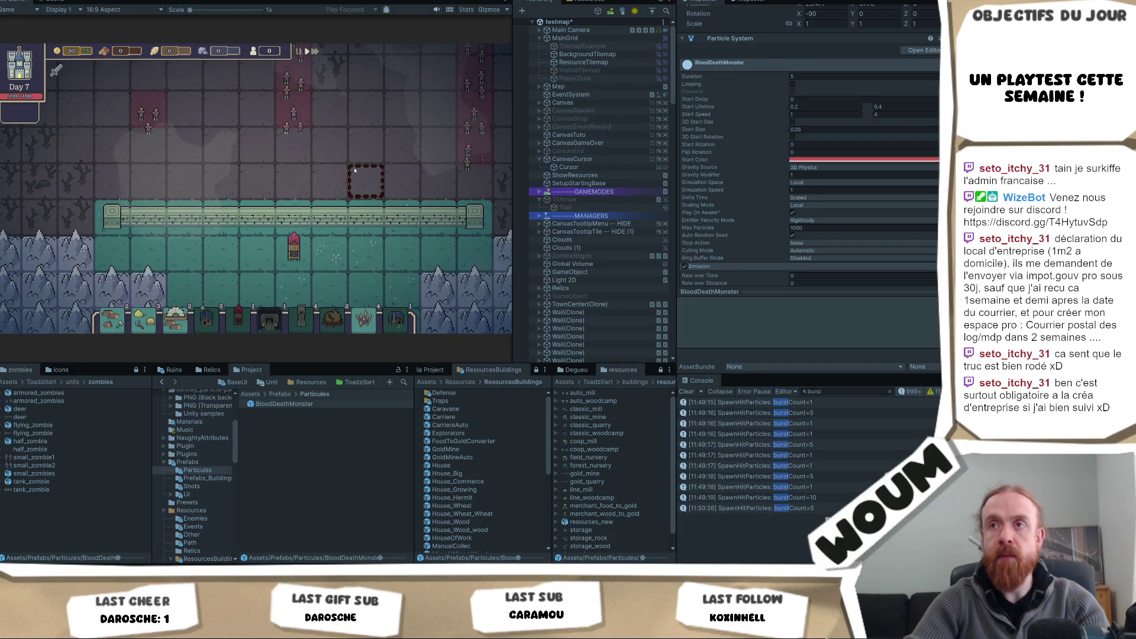
# Step: Keep playtesting with the retuned blood particles, zooming the Game view, until Day 8's New Constructions Kit appears
pyautogui.scroll(-2, 354, 170)
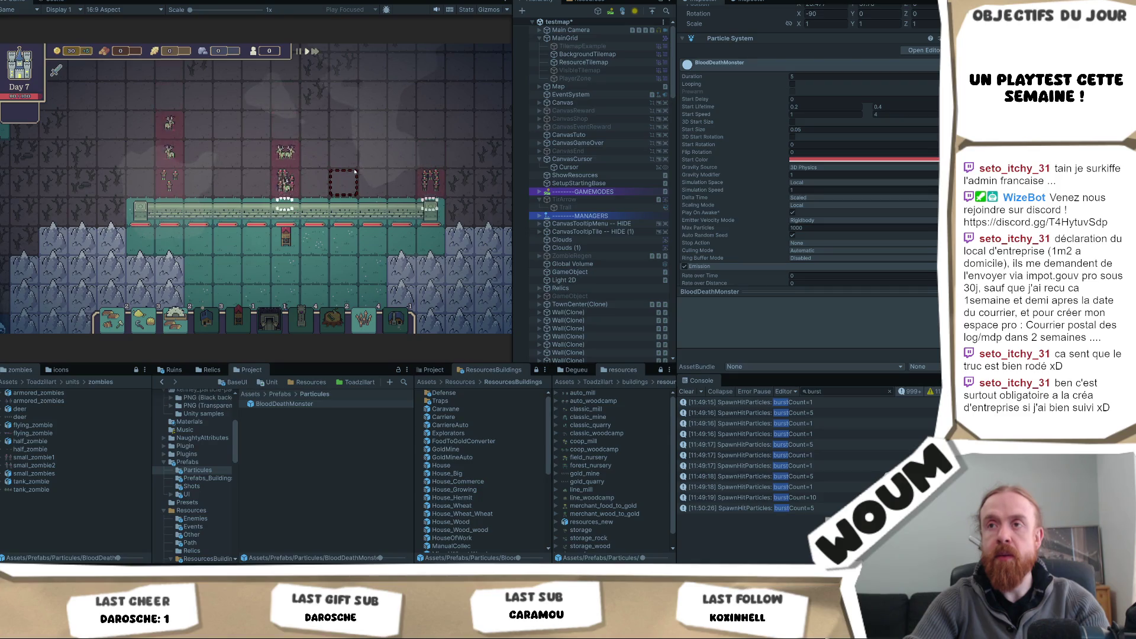
pyautogui.scroll(-2, 372, 168)
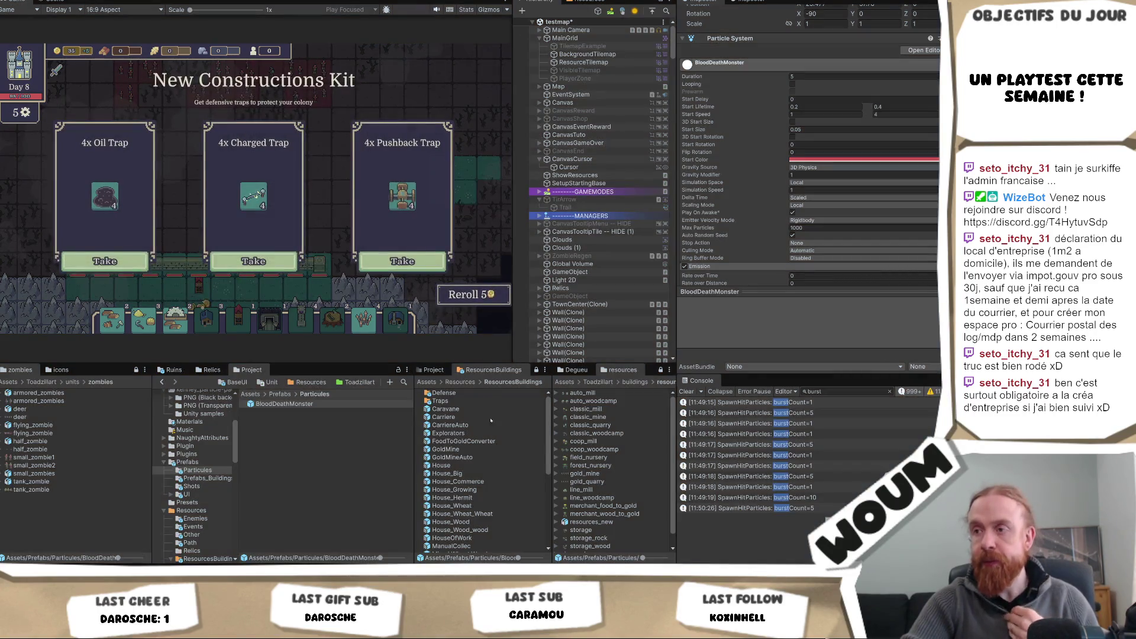
# Step: Exit play mode and view the Console stack trace for the SpawnHitParticles burstCount=5 entry
pyautogui.hotkey('ctrl', 'p')
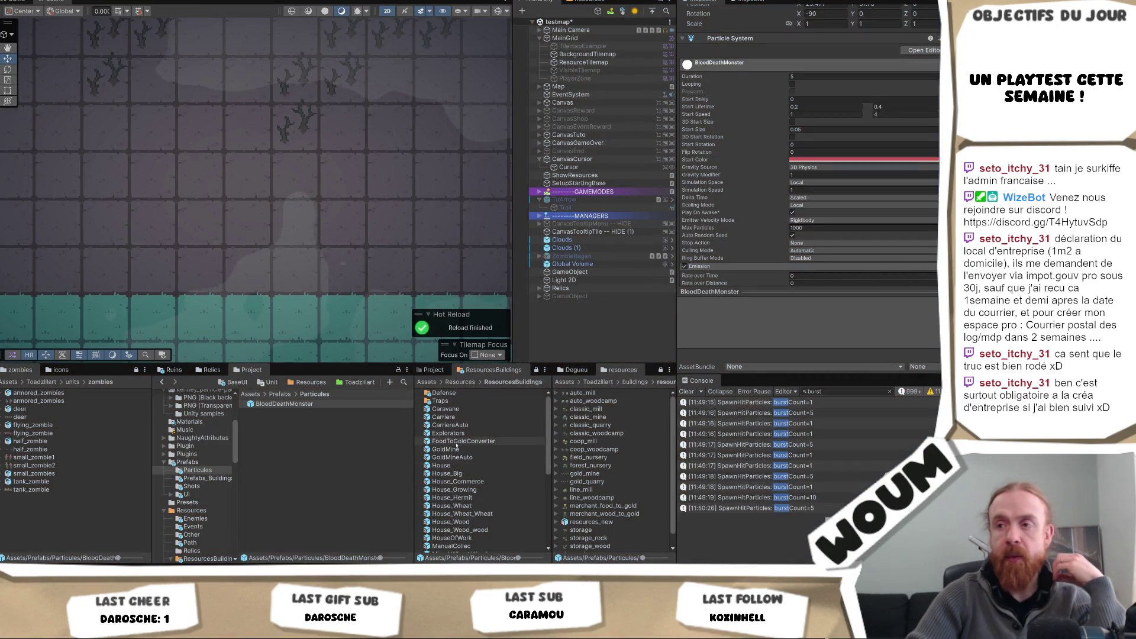
pyautogui.scroll(-2, 464, 440)
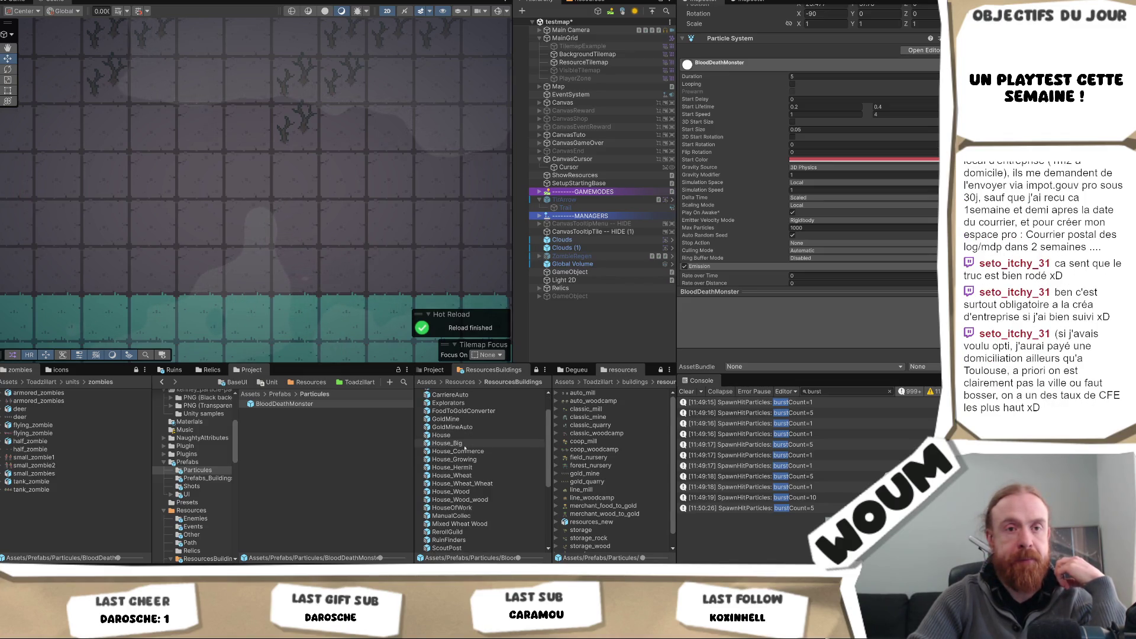
pyautogui.rightClick(464, 447)
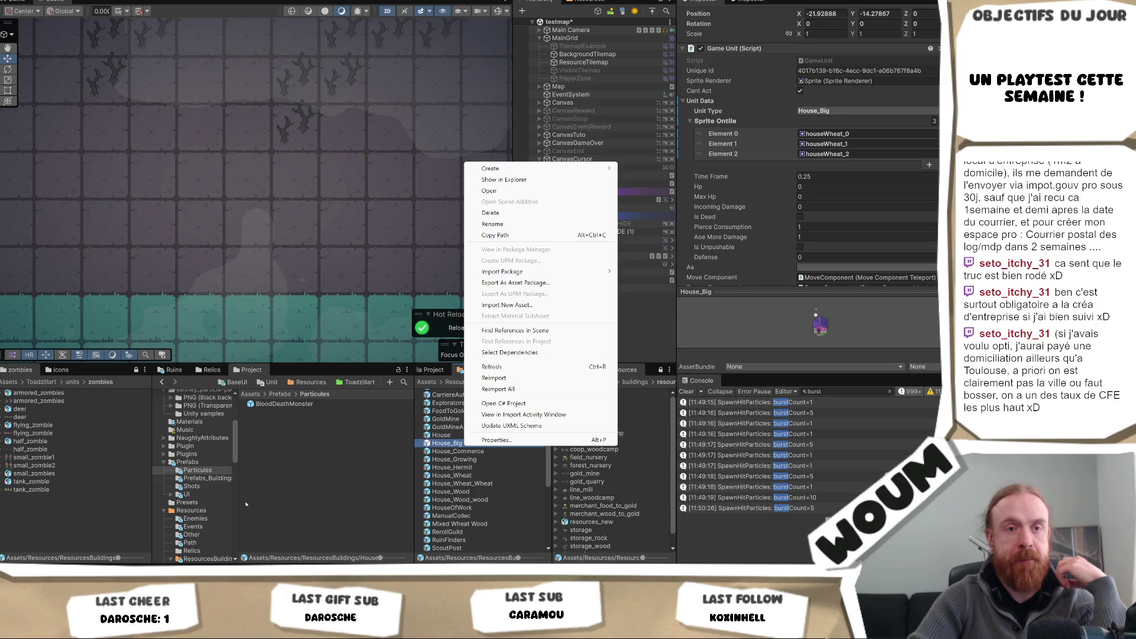
pyautogui.click(298, 513)
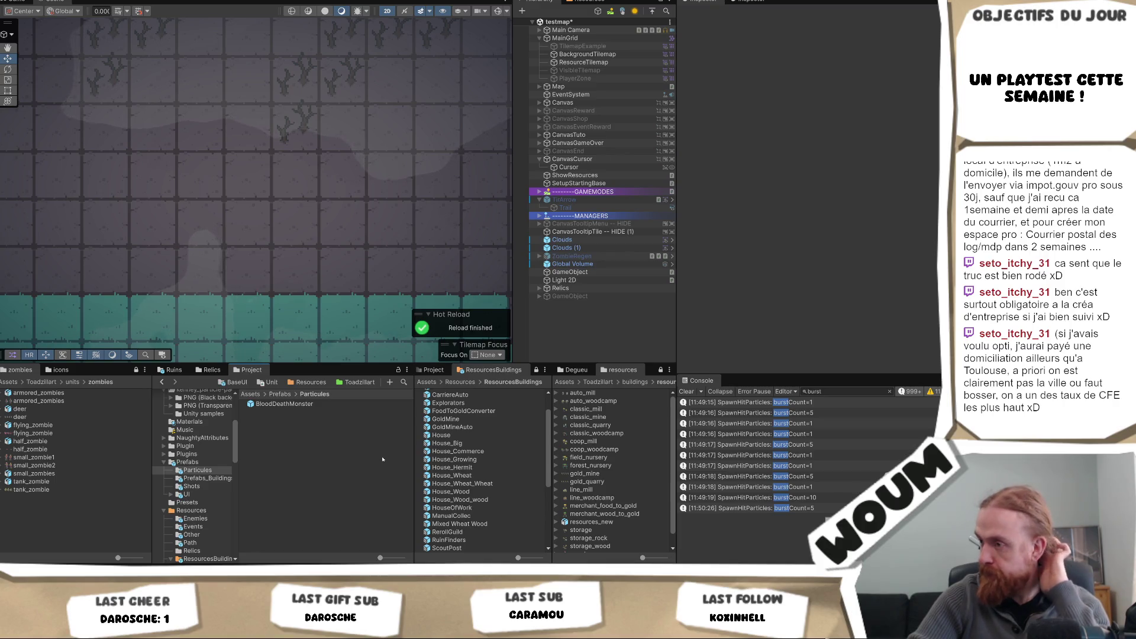
pyautogui.click(805, 454)
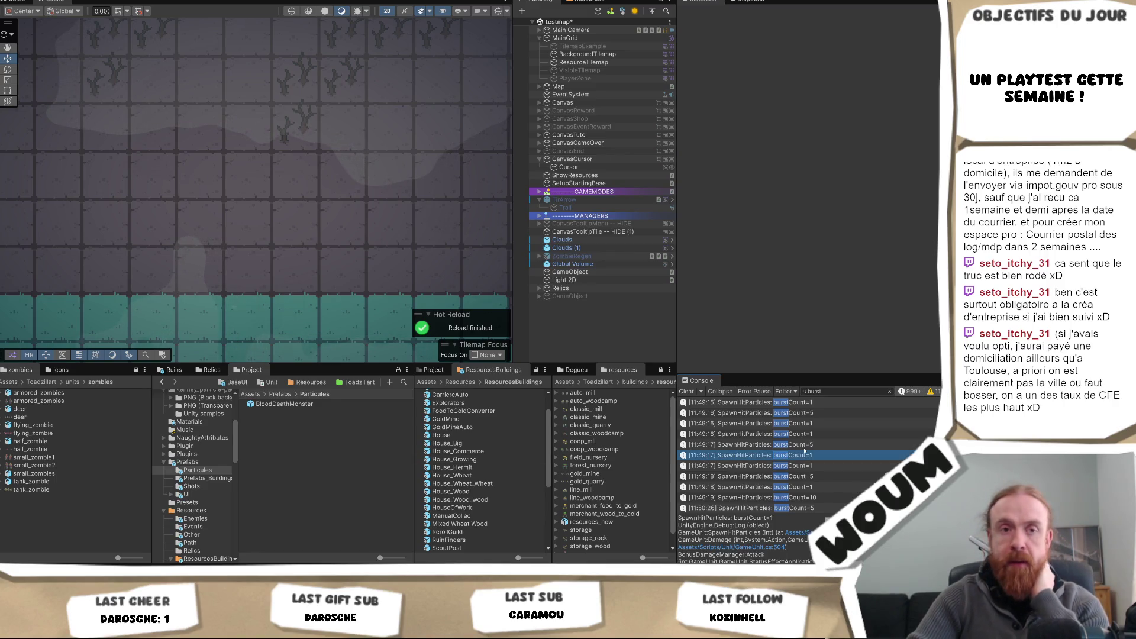
pyautogui.press('Up')
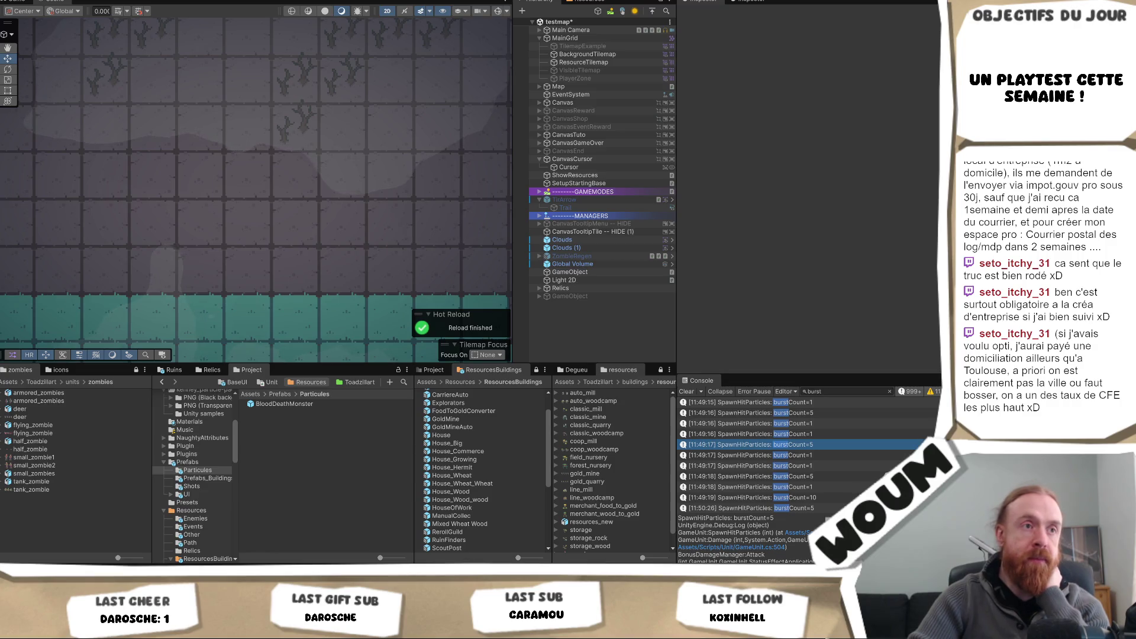